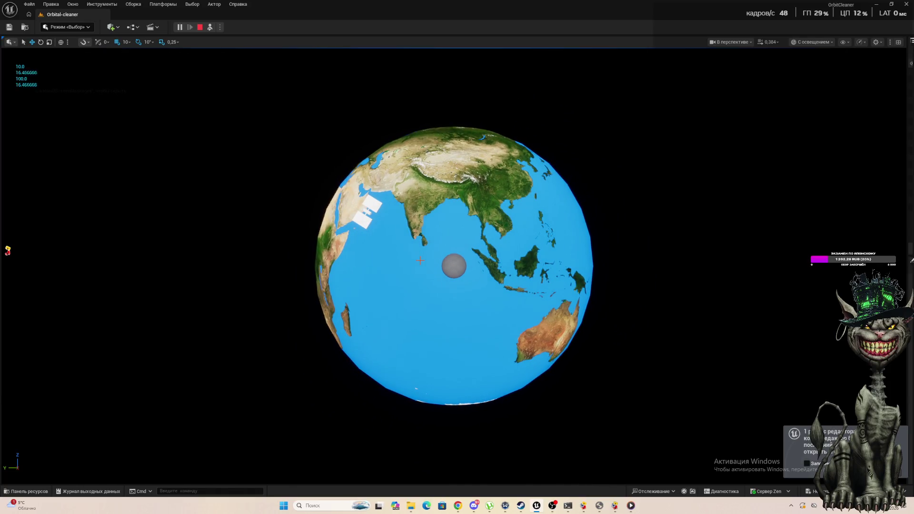
Step: Stop the running play session and zoom the viewport toward the satellite
{"action": "key", "text": "Escape"}
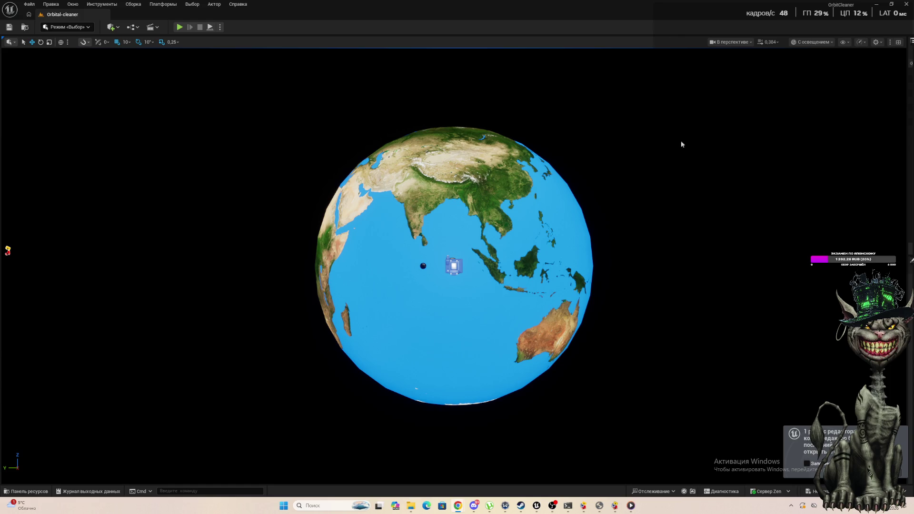
{"action": "scroll", "coordinate": [196, 232], "scroll_direction": "up", "scroll_amount": 6}
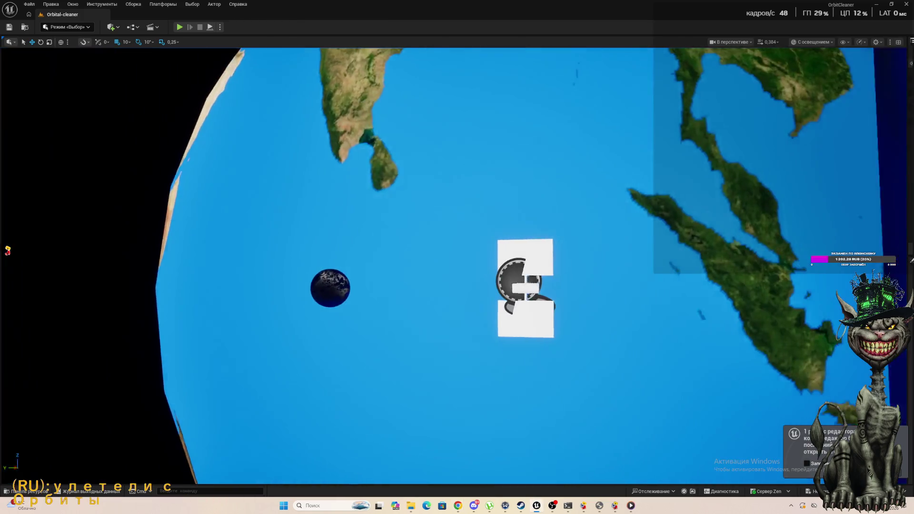
{"action": "scroll", "coordinate": [458, 266], "scroll_direction": "down", "scroll_amount": 5}
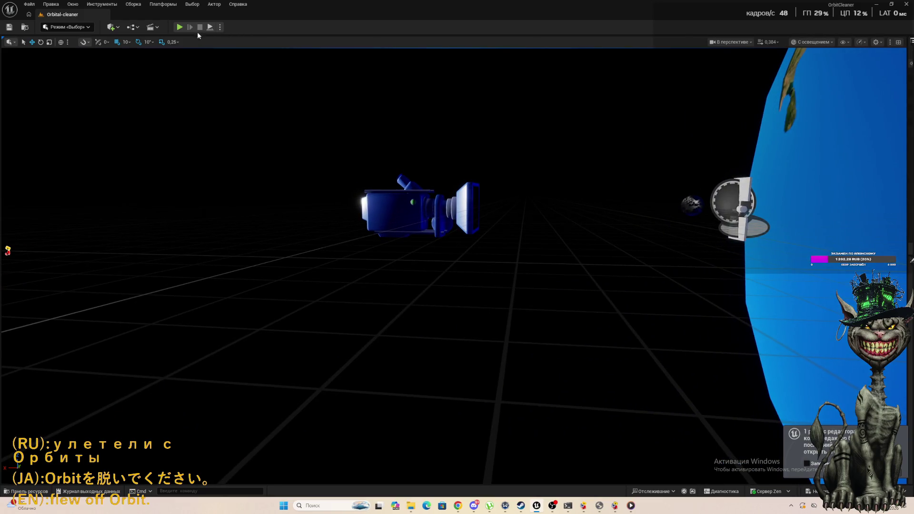
Step: Play and stop the level twice, ending back in the editor's satellite-over-globe view
{"action": "left_click", "coordinate": [180, 27]}
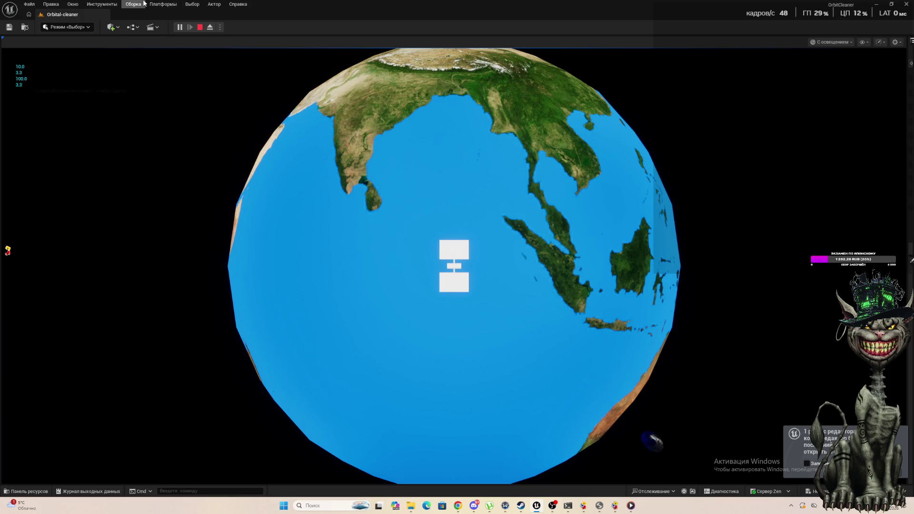
{"action": "left_click", "coordinate": [200, 27]}
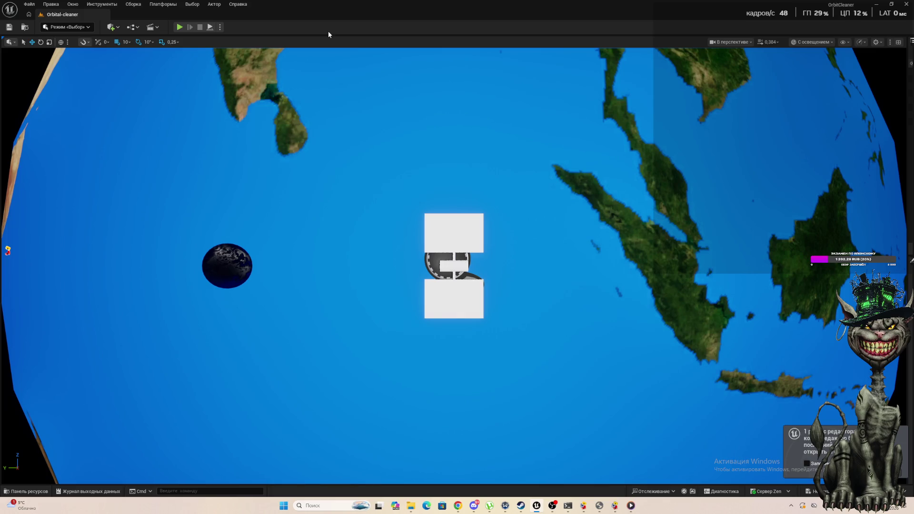
{"action": "scroll", "coordinate": [401, 240], "scroll_direction": "down", "scroll_amount": 5}
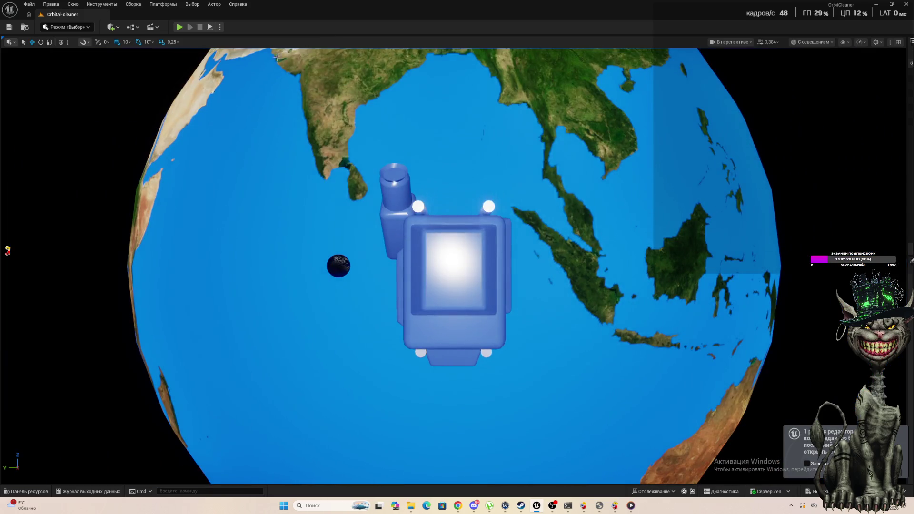
{"action": "left_click", "coordinate": [177, 27]}
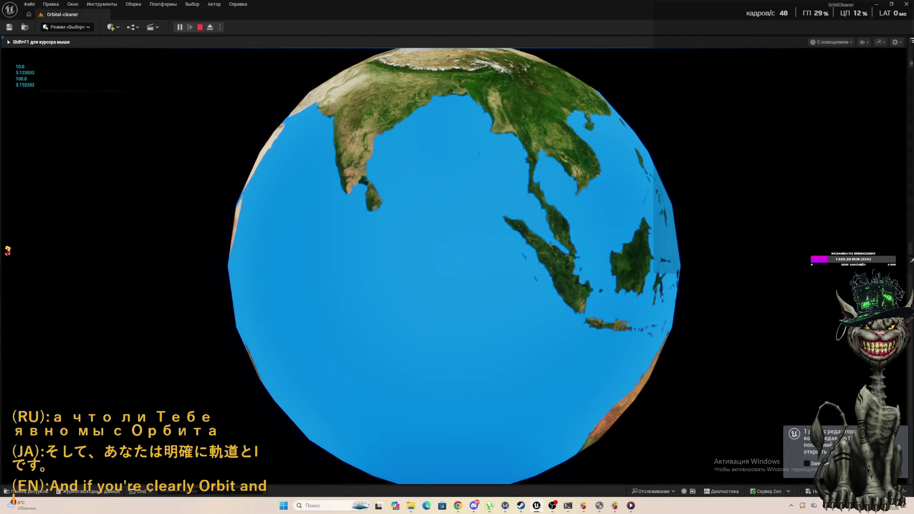
{"action": "key", "text": "Escape"}
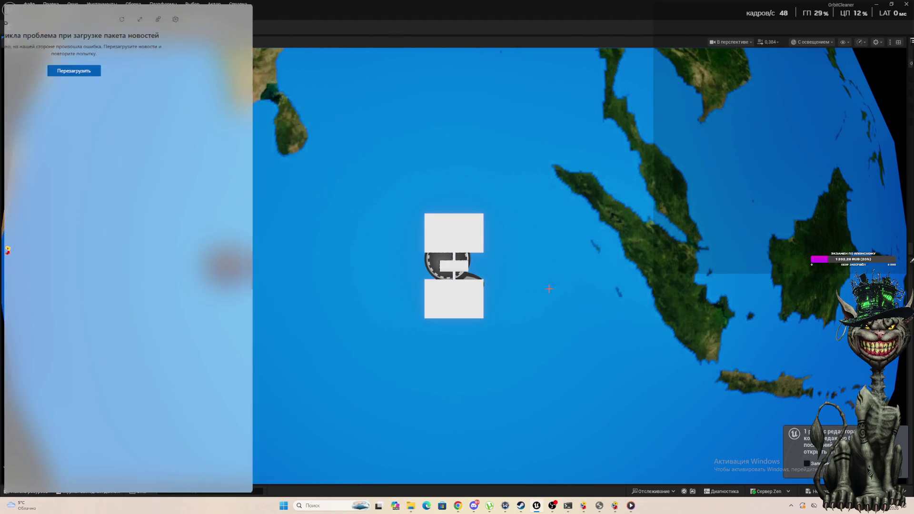
Step: Select the large globe, then the satellite's upper white panel in the level
{"action": "left_click", "coordinate": [569, 289]}
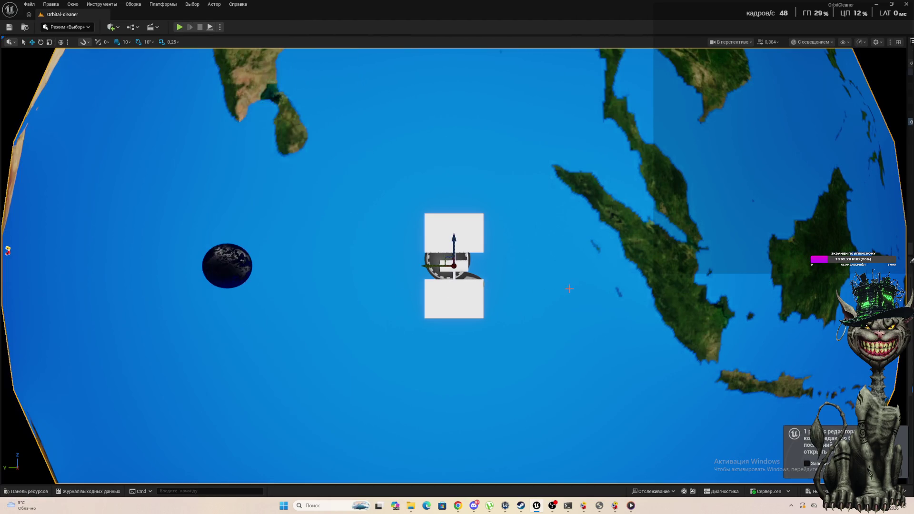
{"action": "left_click", "coordinate": [433, 232]}
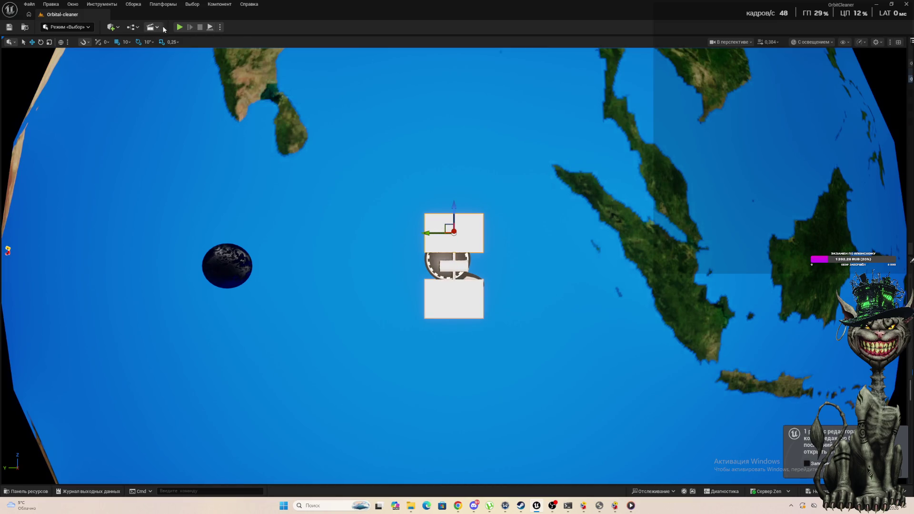
{"action": "scroll", "coordinate": [272, 92], "scroll_direction": "down", "scroll_amount": 6}
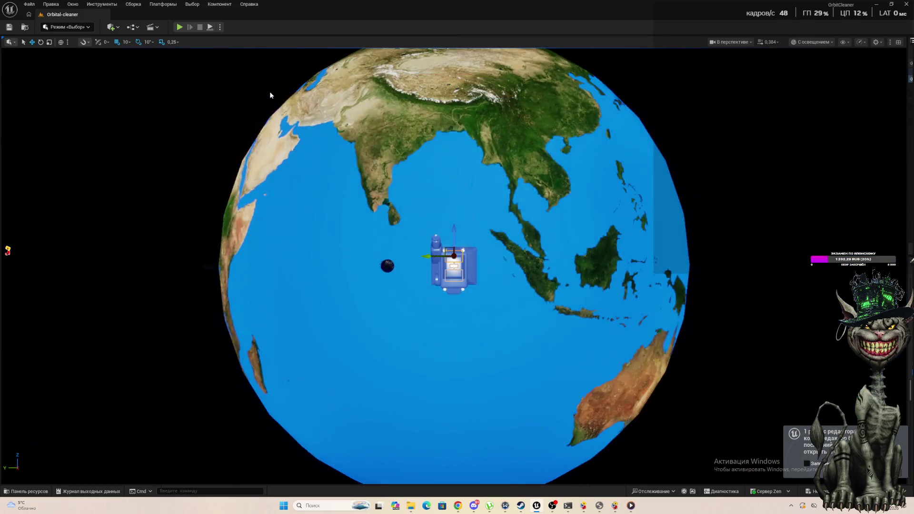
Step: Open a second actor outline through Window > Outliner > Outliner 2
{"action": "left_click", "coordinate": [128, 5]}
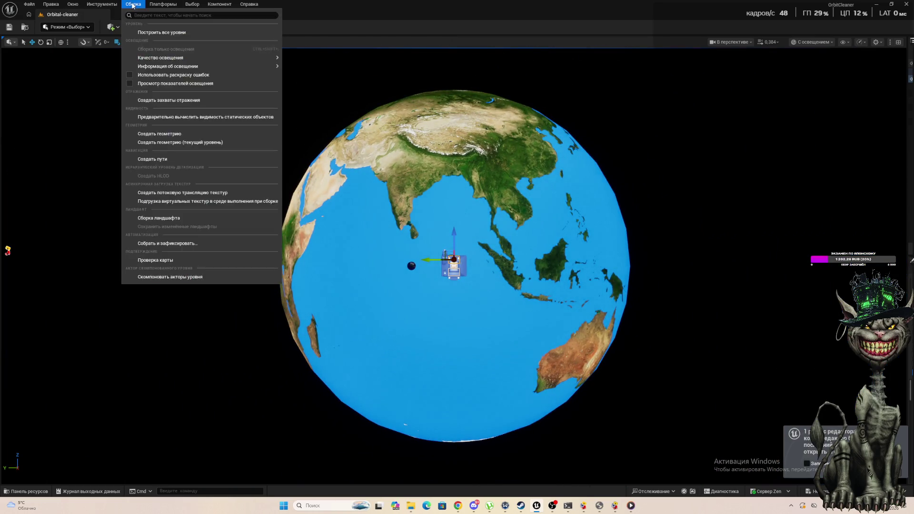
{"action": "mouse_move", "coordinate": [91, 6]}
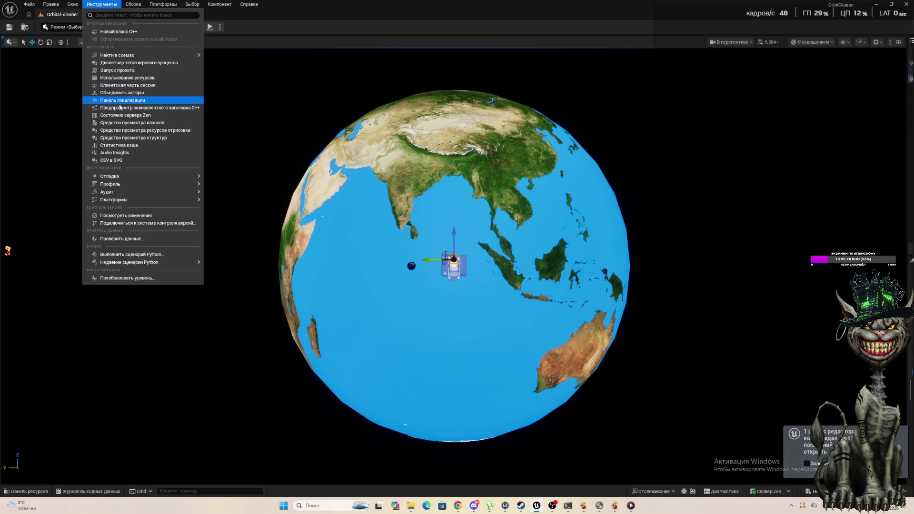
{"action": "mouse_move", "coordinate": [133, 7]}
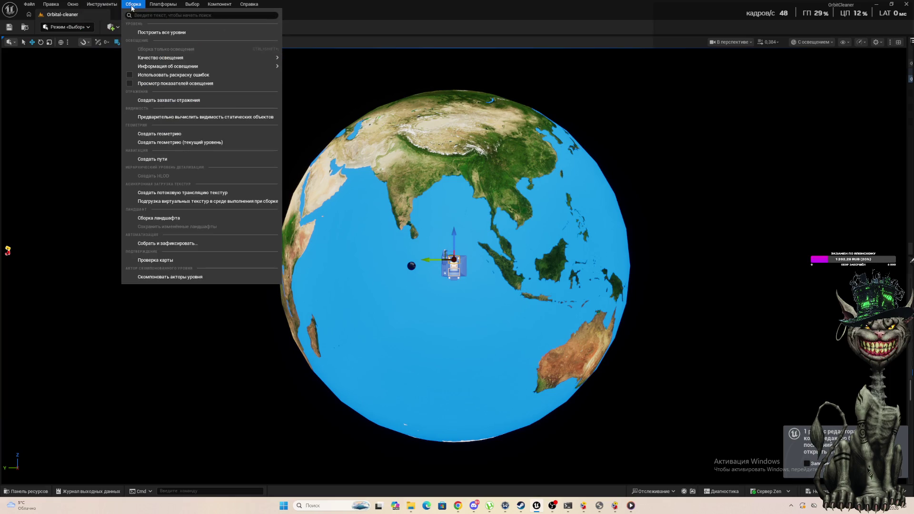
{"action": "mouse_move", "coordinate": [187, 3]}
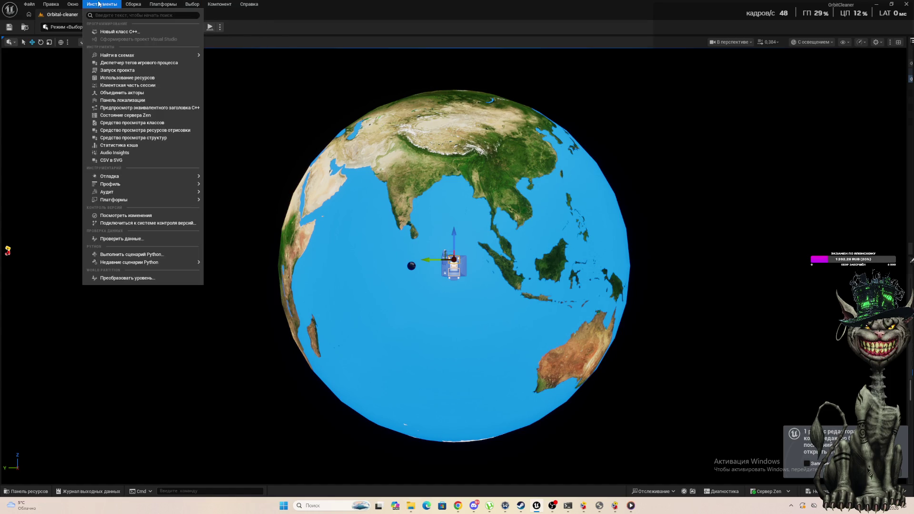
{"action": "mouse_move", "coordinate": [103, 33]}
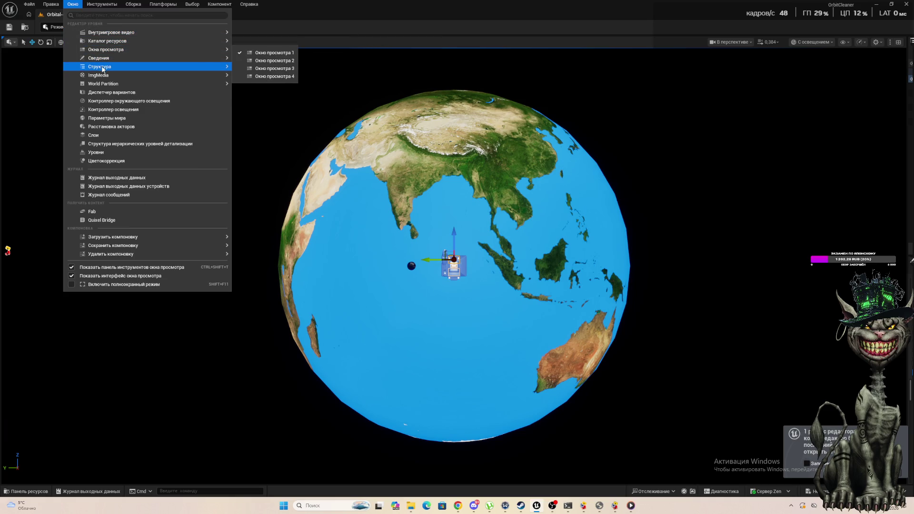
{"action": "mouse_move", "coordinate": [101, 67]}
{"action": "left_click", "coordinate": [252, 78]}
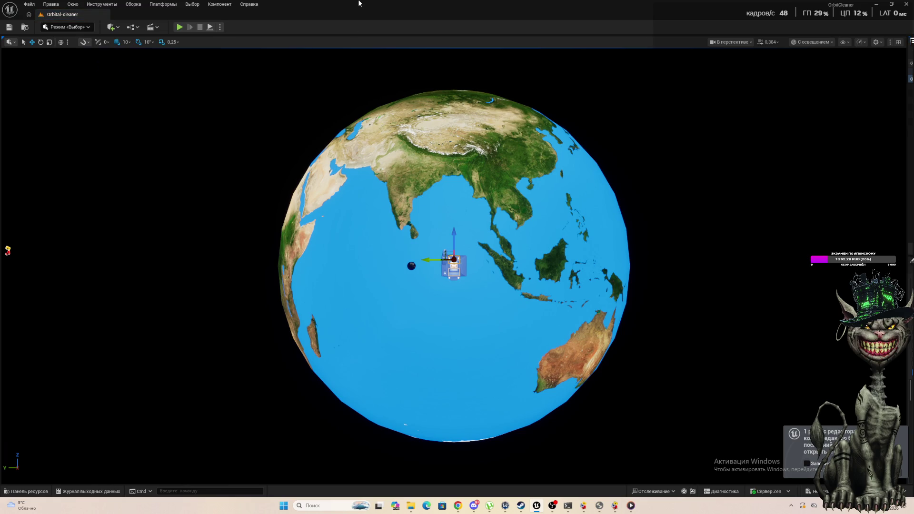
Step: Resize the editor window, restore it full screen, and open BP_Ship from the Outliner
{"action": "left_click_drag", "start_coordinate": [359, 3], "coordinate": [60, 60]}
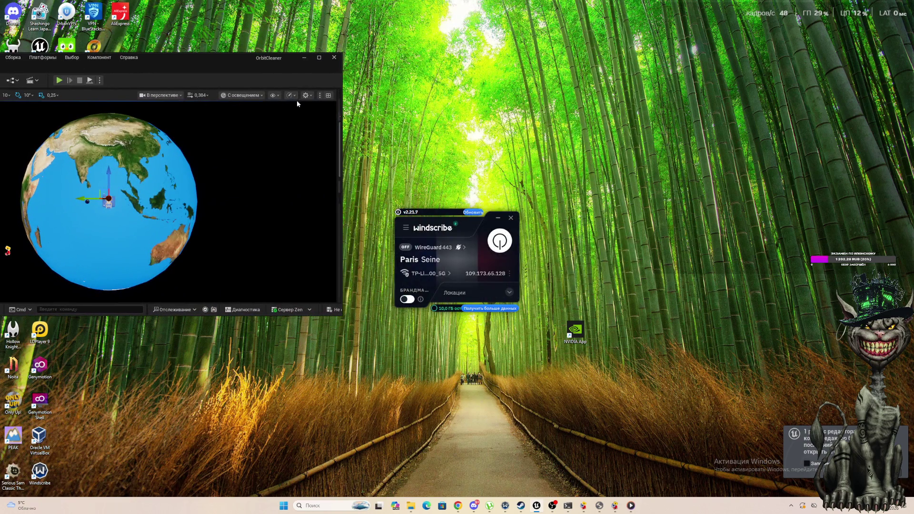
{"action": "mouse_move", "coordinate": [342, 125]}
{"action": "left_mouse_down"}
{"action": "mouse_move", "coordinate": [450, 125]}
{"action": "mouse_move", "coordinate": [257, 125]}
{"action": "left_mouse_up"}
{"action": "left_click", "coordinate": [430, 58]}
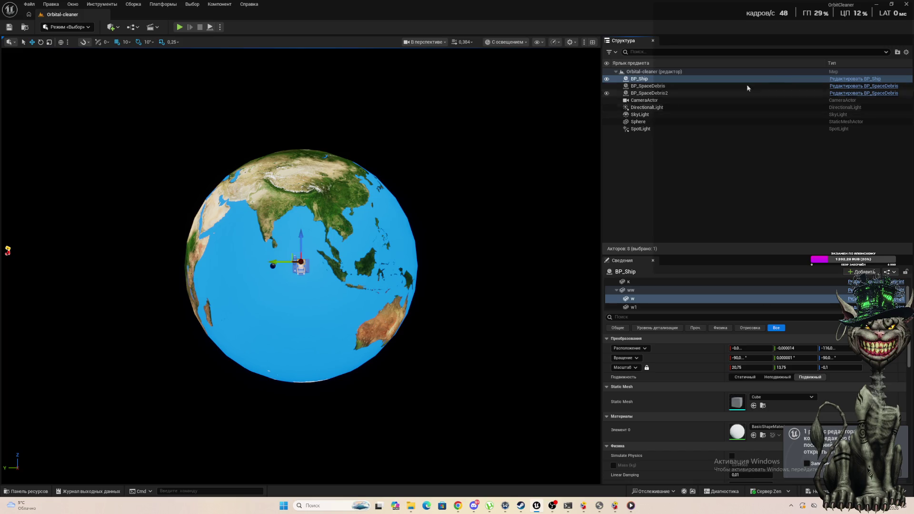
{"action": "left_click", "coordinate": [843, 79]}
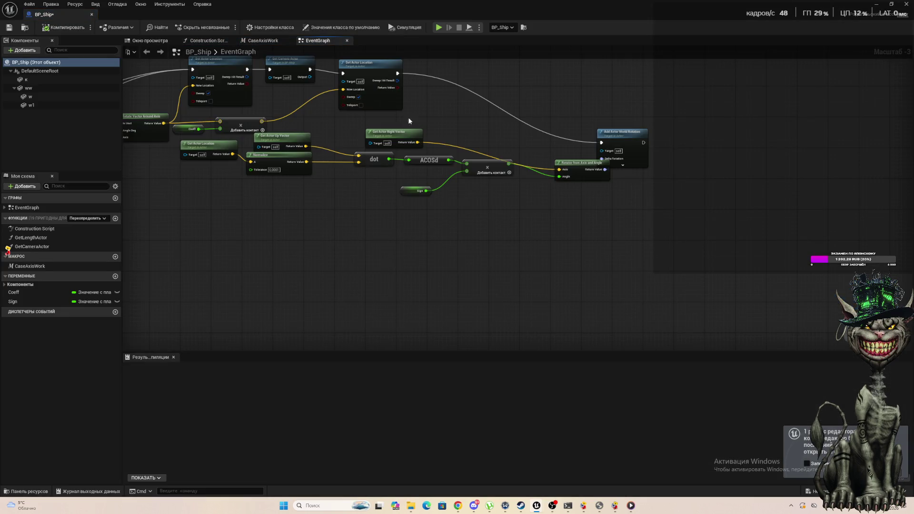
Step: Put an F9 breakpoint on the first Set Actor Location node and start Simulate
{"action": "scroll", "coordinate": [228, 84], "scroll_direction": "up", "scroll_amount": 2}
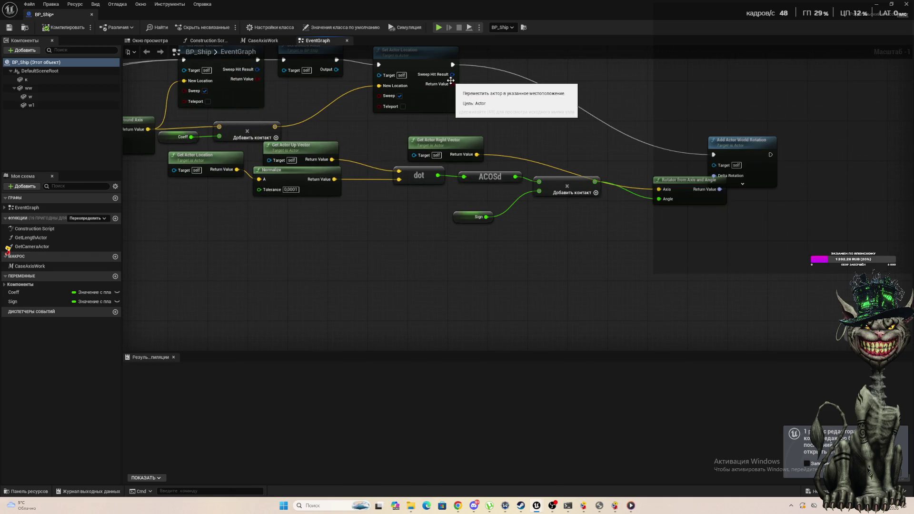
{"action": "left_click_drag", "start_coordinate": [286, 89], "coordinate": [406, 86]}
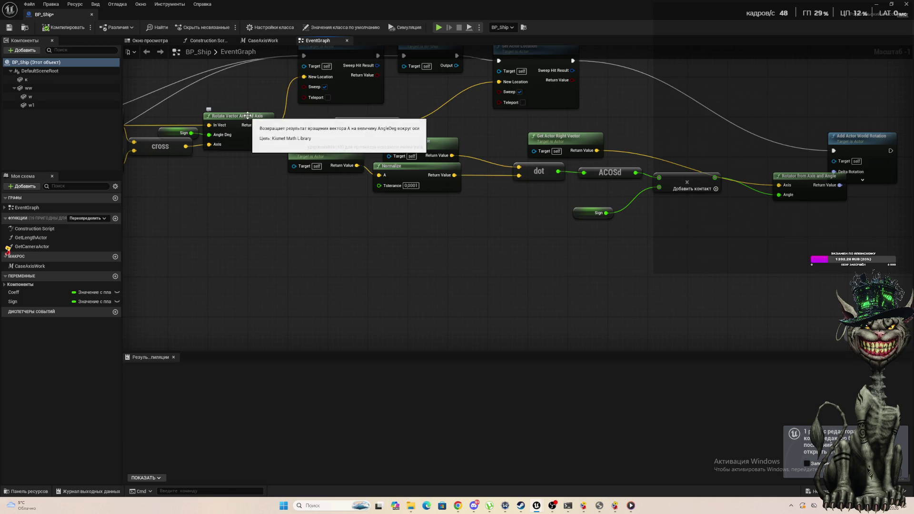
{"action": "left_click", "coordinate": [248, 116]}
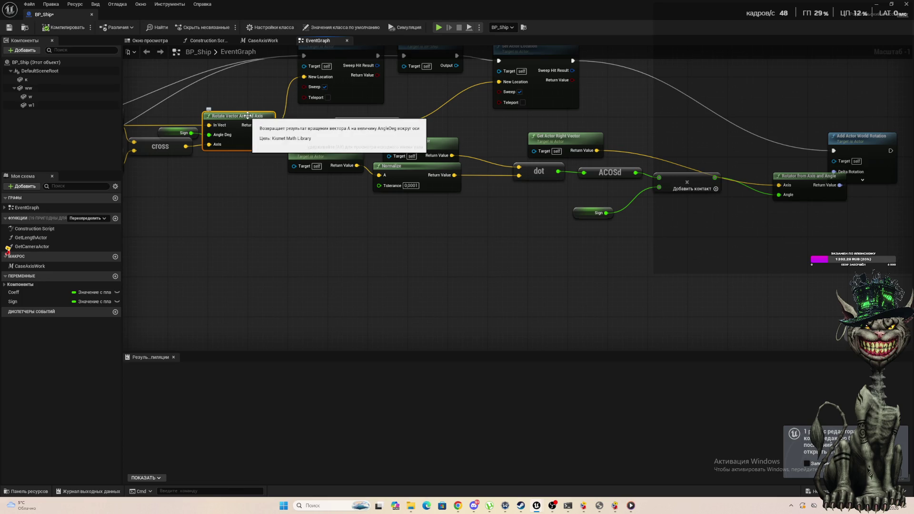
{"action": "scroll", "coordinate": [248, 116], "scroll_direction": "down", "scroll_amount": 5}
{"action": "scroll", "coordinate": [254, 103], "scroll_direction": "up", "scroll_amount": 5}
{"action": "scroll", "coordinate": [254, 103], "scroll_direction": "up", "scroll_amount": 1}
{"action": "left_click", "coordinate": [254, 100]}
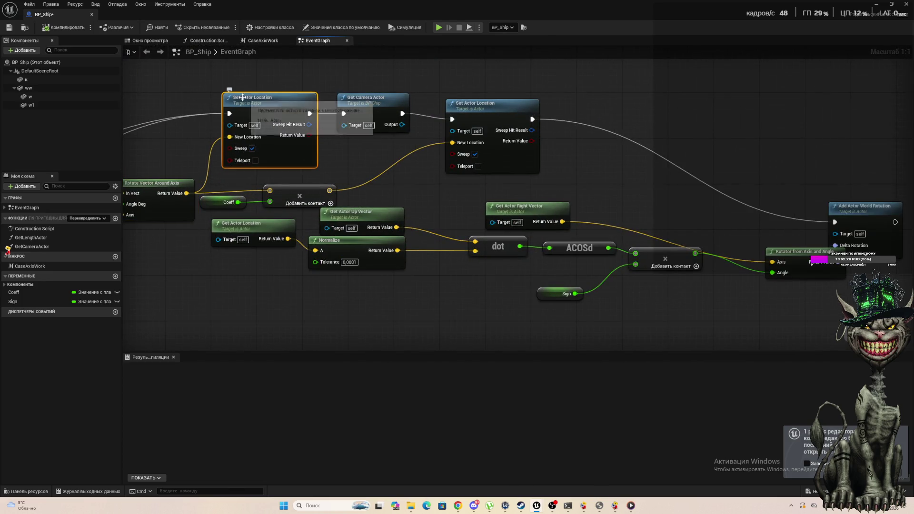
{"action": "key", "text": "F9"}
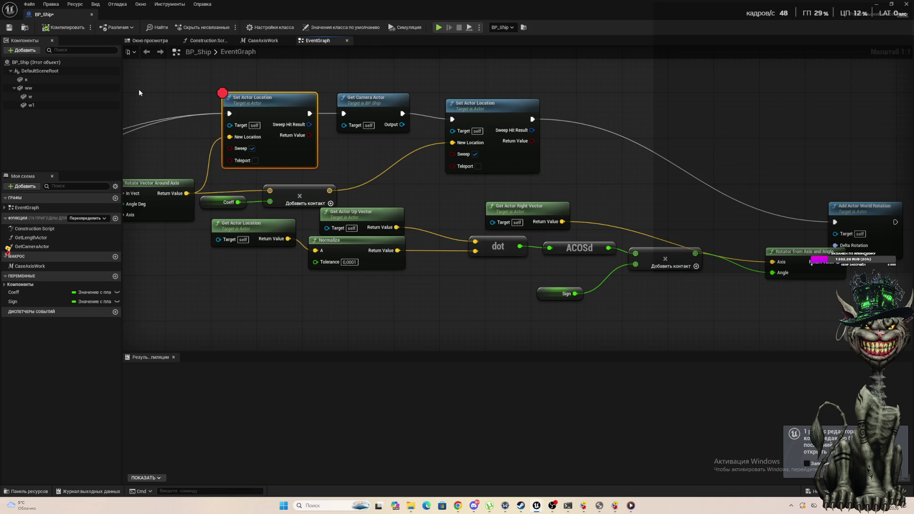
{"action": "left_click", "coordinate": [439, 28]}
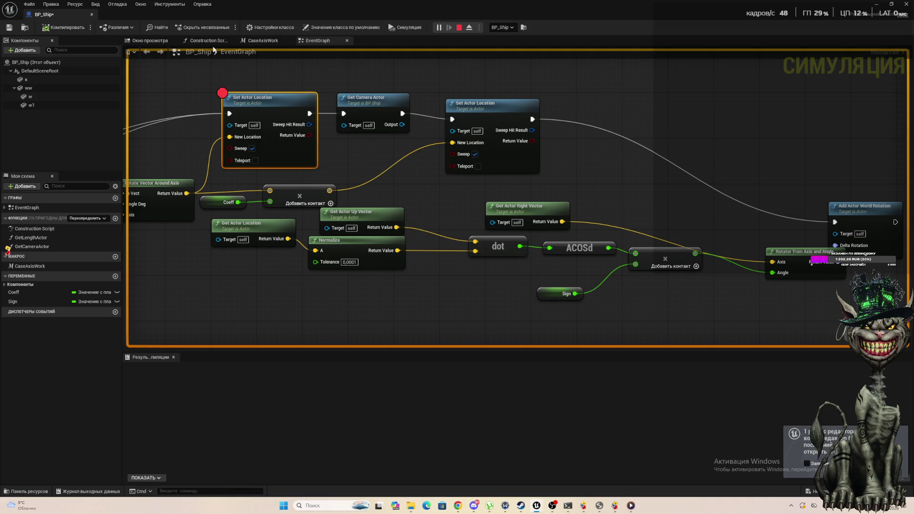
Step: Detach the BP_Ship editor, enlarge it, and read the debug values on the graph's pins
{"action": "mouse_move", "coordinate": [49, 17]}
{"action": "left_mouse_down"}
{"action": "mouse_move", "coordinate": [62, 45]}
{"action": "mouse_move", "coordinate": [193, 85]}
{"action": "left_mouse_up"}
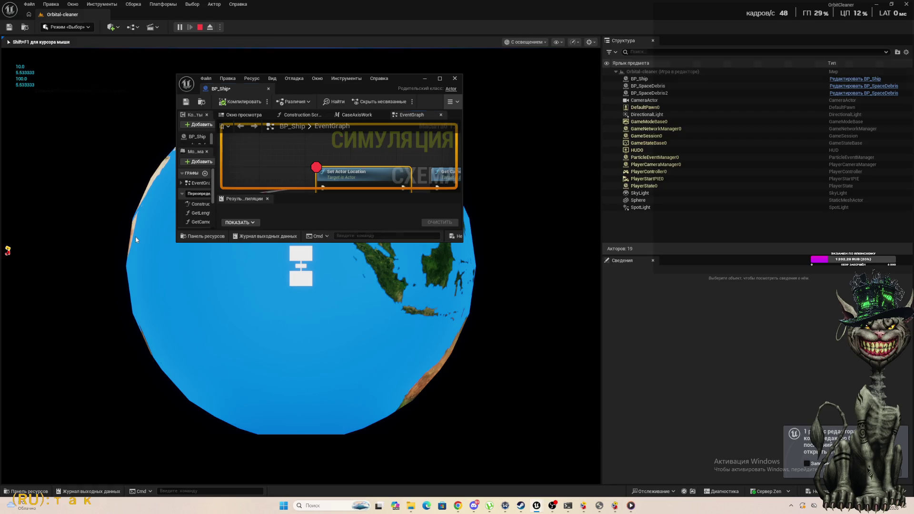
{"action": "left_click", "coordinate": [439, 79]}
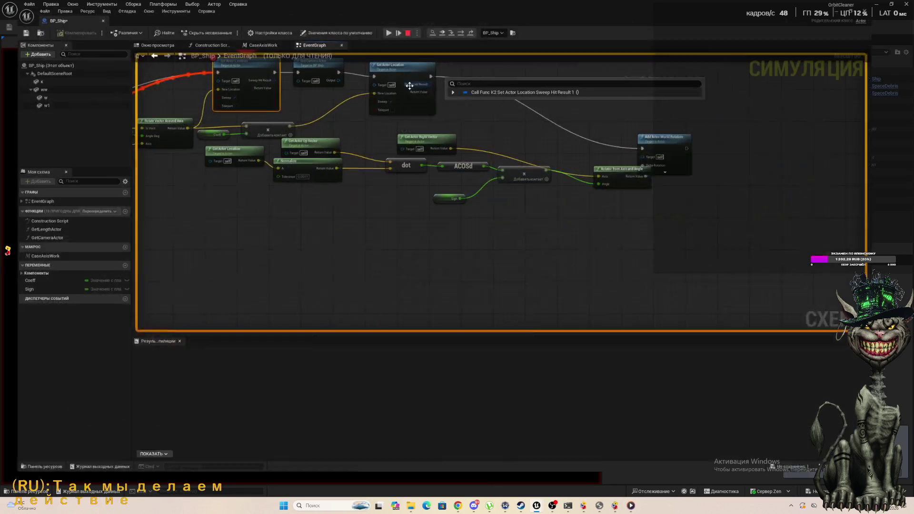
{"action": "scroll", "coordinate": [152, 147], "scroll_direction": "down", "scroll_amount": 5}
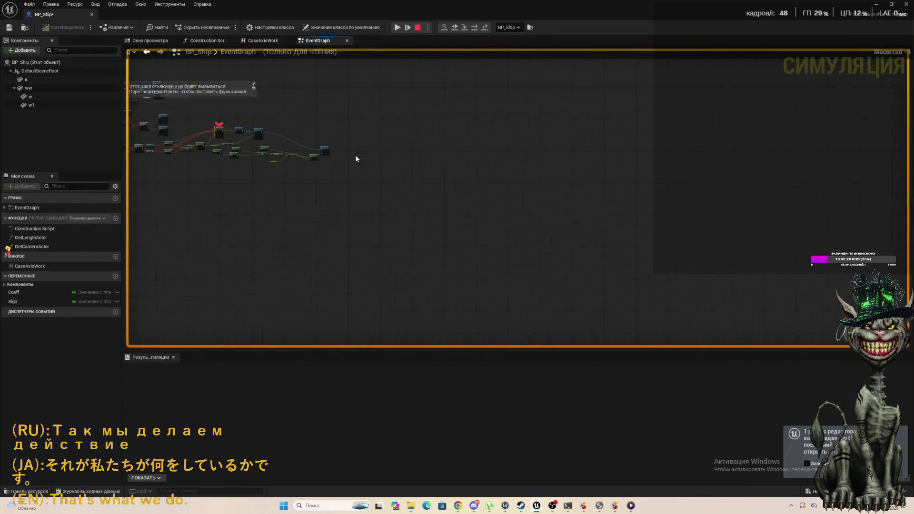
{"action": "scroll", "coordinate": [147, 152], "scroll_direction": "up", "scroll_amount": 8}
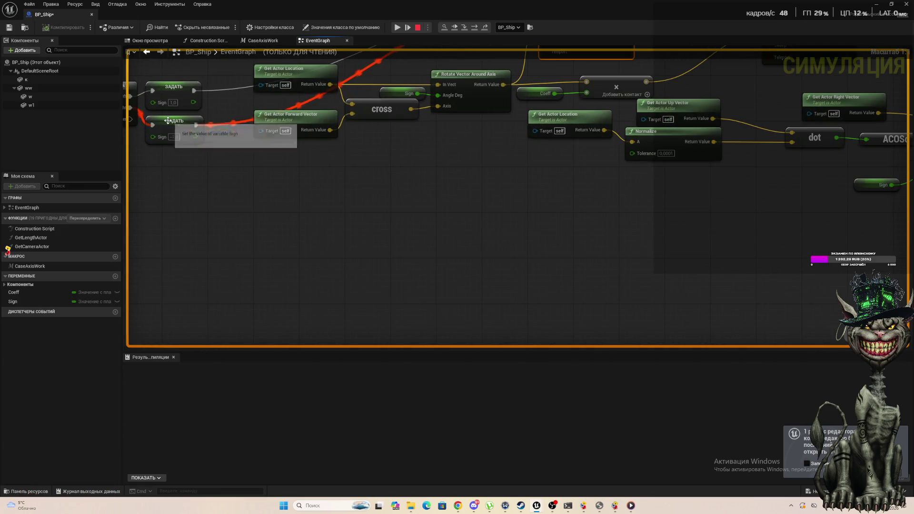
{"action": "scroll", "coordinate": [262, 113], "scroll_direction": "down", "scroll_amount": 8}
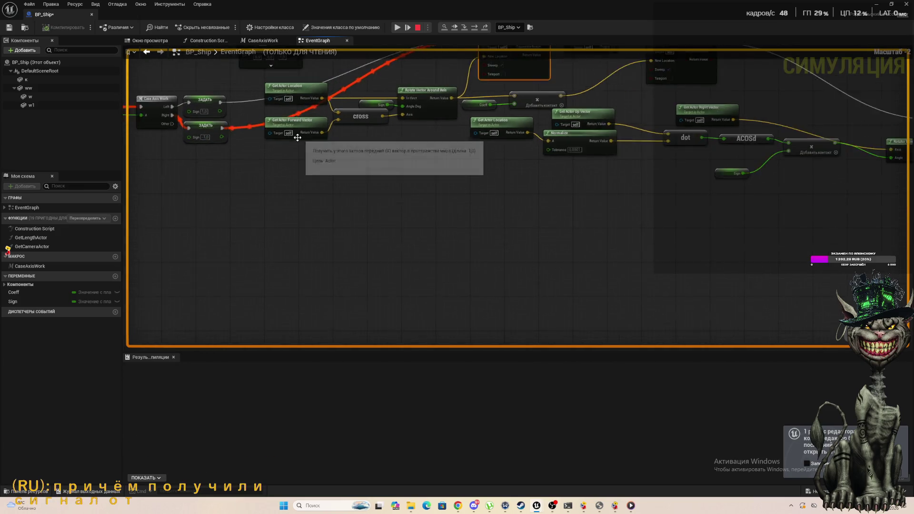
{"action": "scroll", "coordinate": [314, 105], "scroll_direction": "up", "scroll_amount": 8}
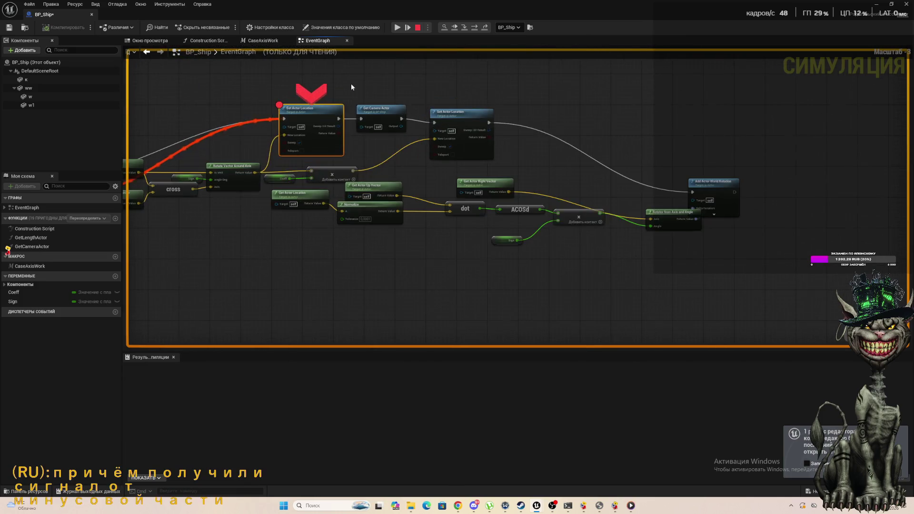
{"action": "mouse_move", "coordinate": [286, 148]}
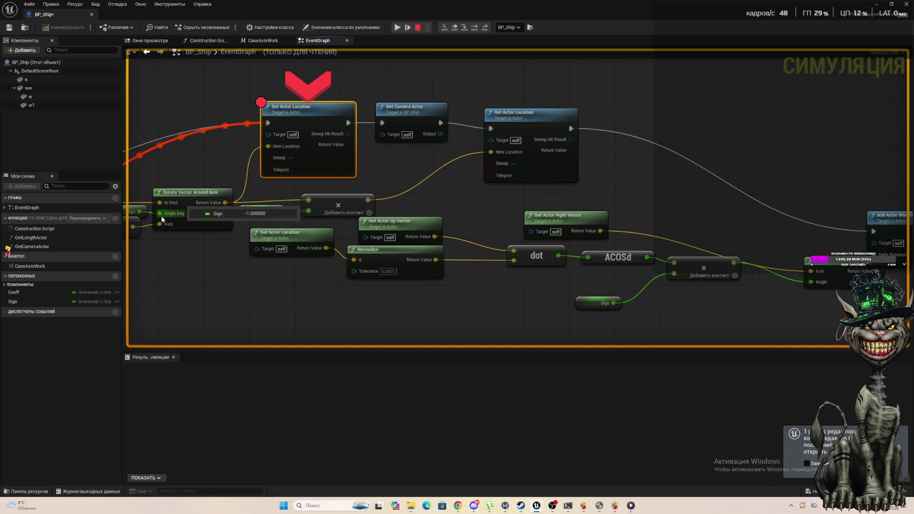
{"action": "mouse_move", "coordinate": [158, 203]}
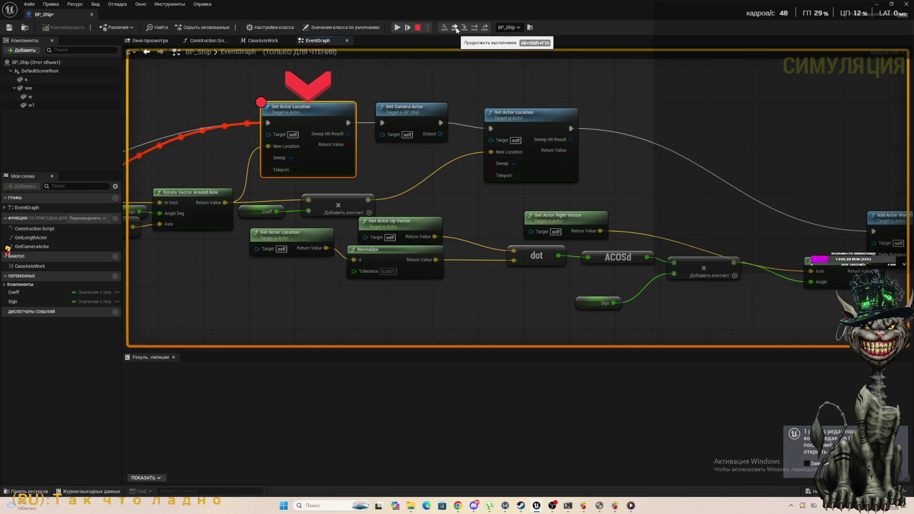
Step: Float the editor over the level, step to Get Camera Actor with F10, stop simulating, and maximize
{"action": "left_click_drag", "start_coordinate": [70, 13], "coordinate": [90, 75]}
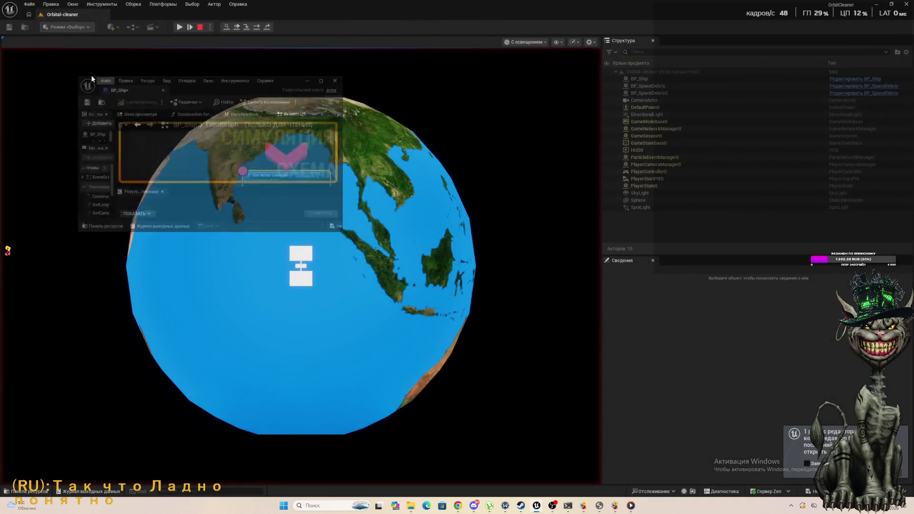
{"action": "mouse_move", "coordinate": [353, 134]}
{"action": "left_mouse_down"}
{"action": "mouse_move", "coordinate": [595, 135]}
{"action": "mouse_move", "coordinate": [723, 157]}
{"action": "left_mouse_up"}
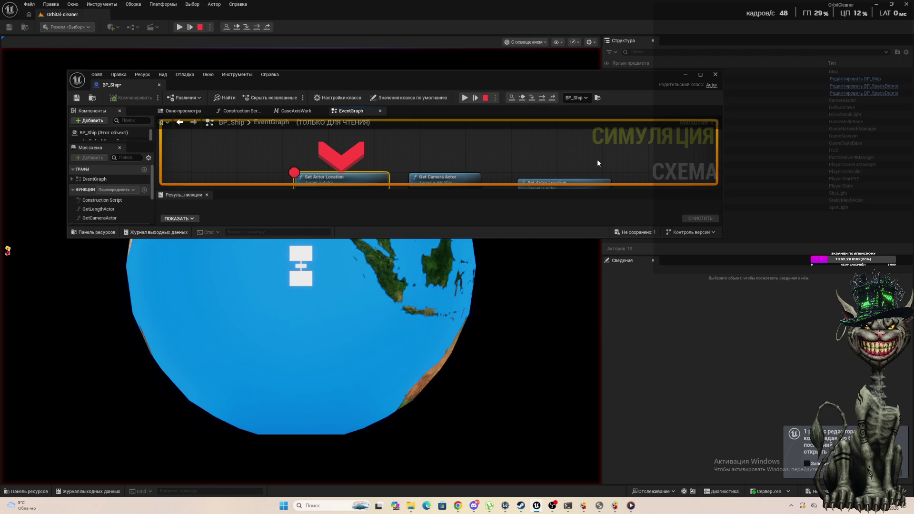
{"action": "key", "text": "F10"}
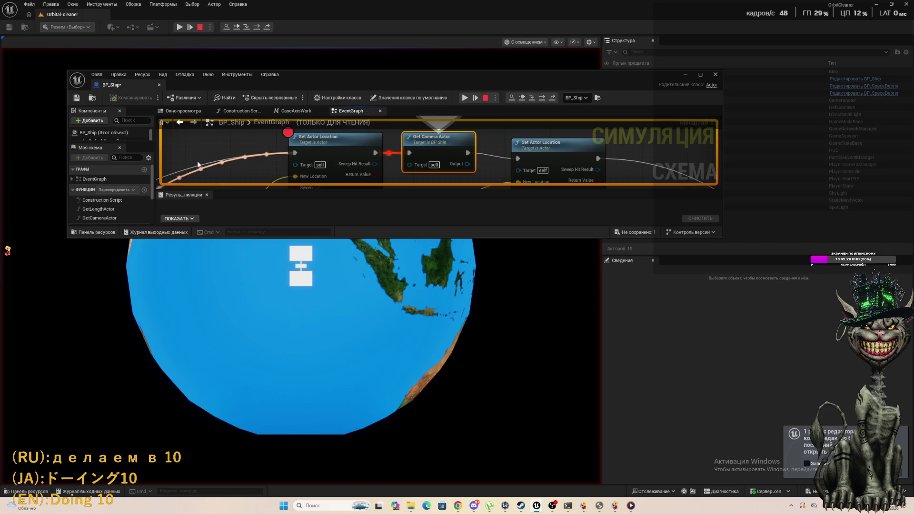
{"action": "mouse_move", "coordinate": [509, 185]}
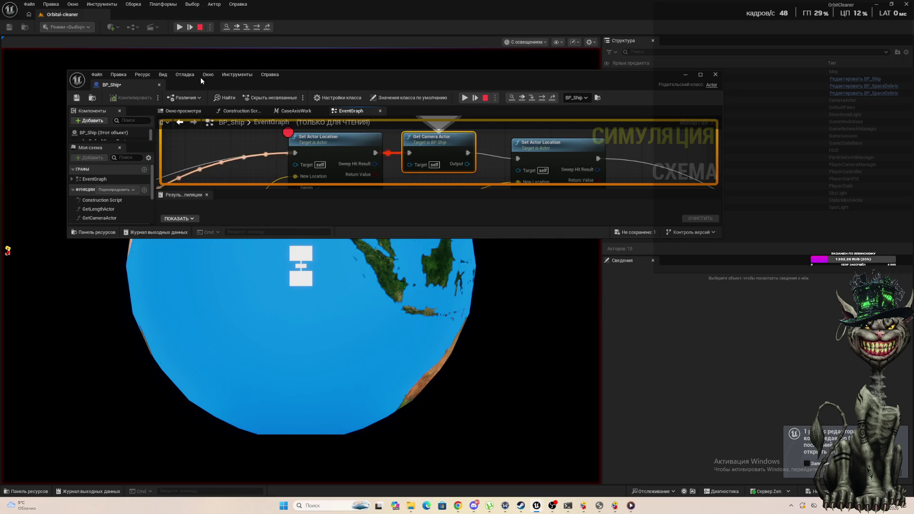
{"action": "left_click", "coordinate": [486, 98]}
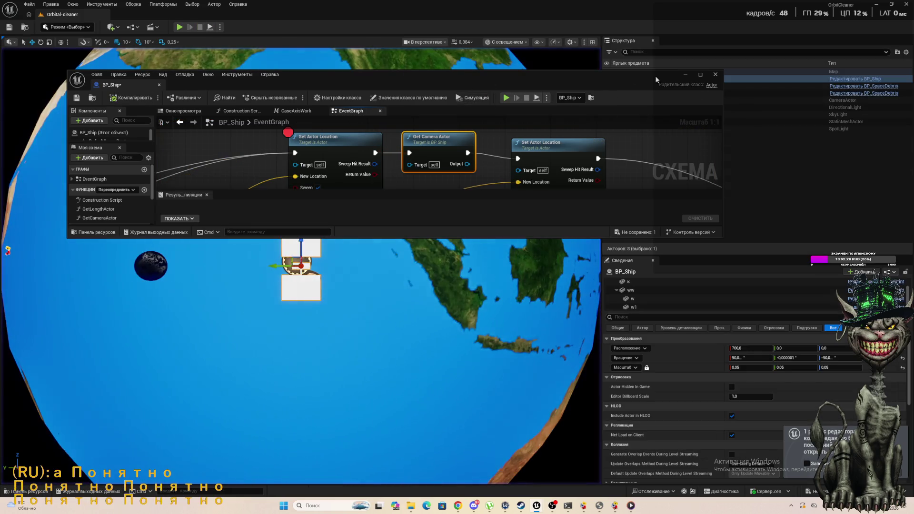
{"action": "left_click", "coordinate": [702, 75]}
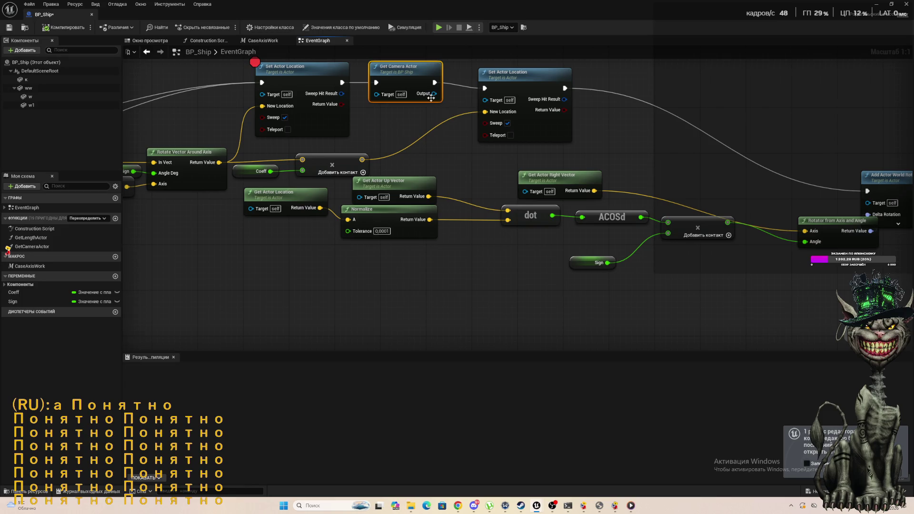
Step: Wire Get Camera Actor into the second Set Actor Location's Target, compile, and clear the breakpoint
{"action": "mouse_move", "coordinate": [431, 98]}
{"action": "left_mouse_down"}
{"action": "mouse_move", "coordinate": [495, 102]}
{"action": "mouse_move", "coordinate": [484, 99]}
{"action": "left_mouse_up"}
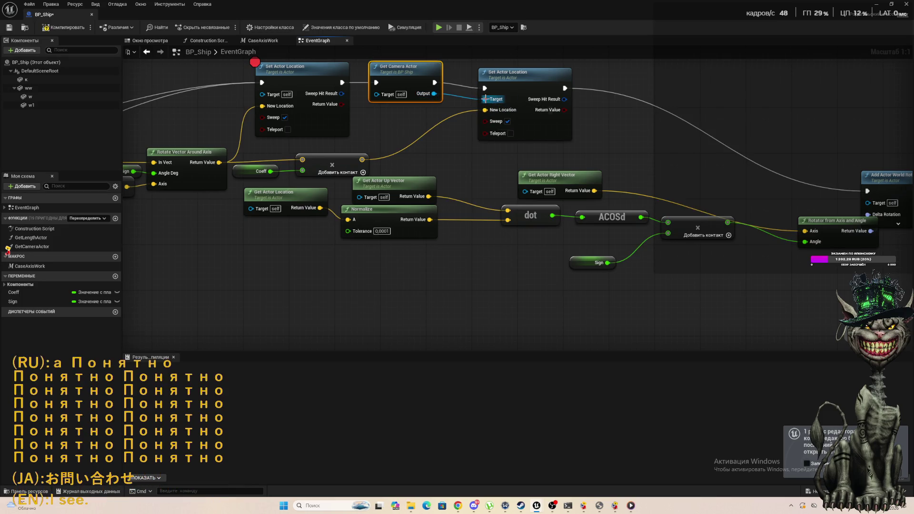
{"action": "left_click", "coordinate": [63, 27]}
{"action": "scroll", "coordinate": [506, 176], "scroll_direction": "down", "scroll_amount": 1}
{"action": "scroll", "coordinate": [505, 173], "scroll_direction": "down", "scroll_amount": 4}
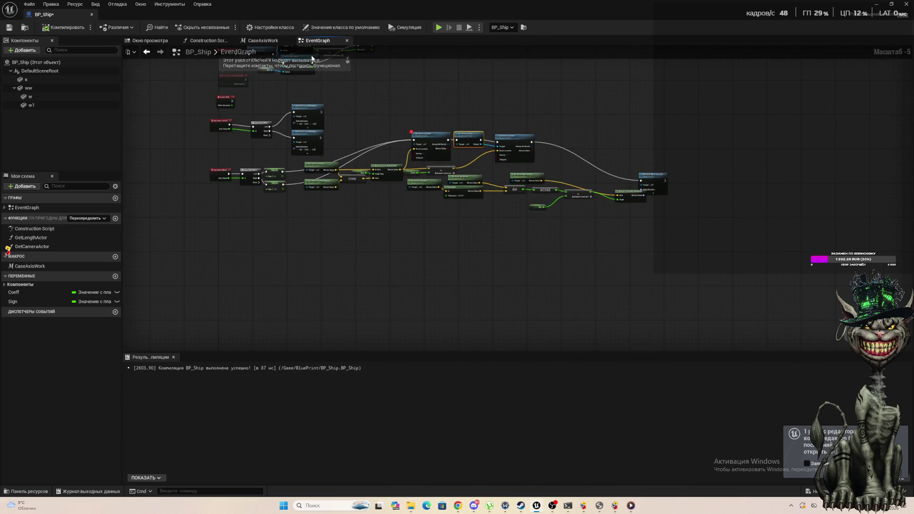
{"action": "left_click", "coordinate": [427, 138]}
{"action": "key", "text": "F9"}
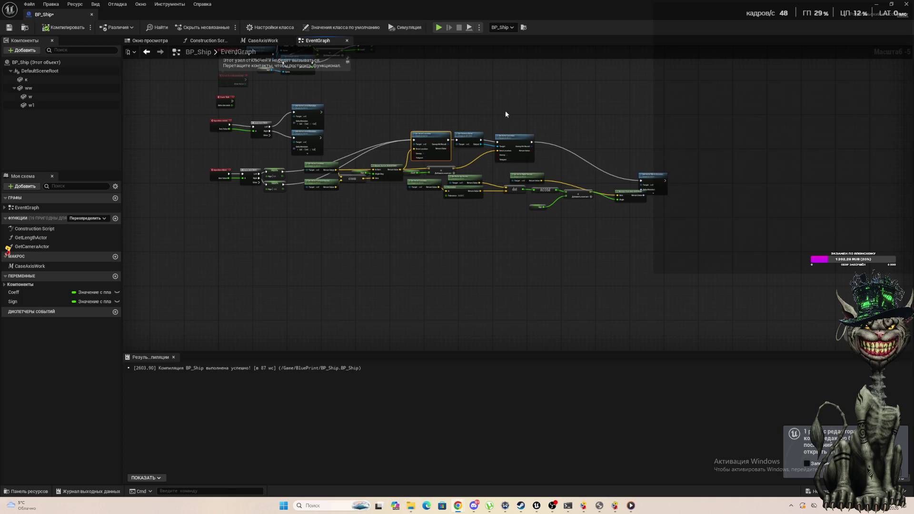
{"action": "left_click", "coordinate": [92, 15]}
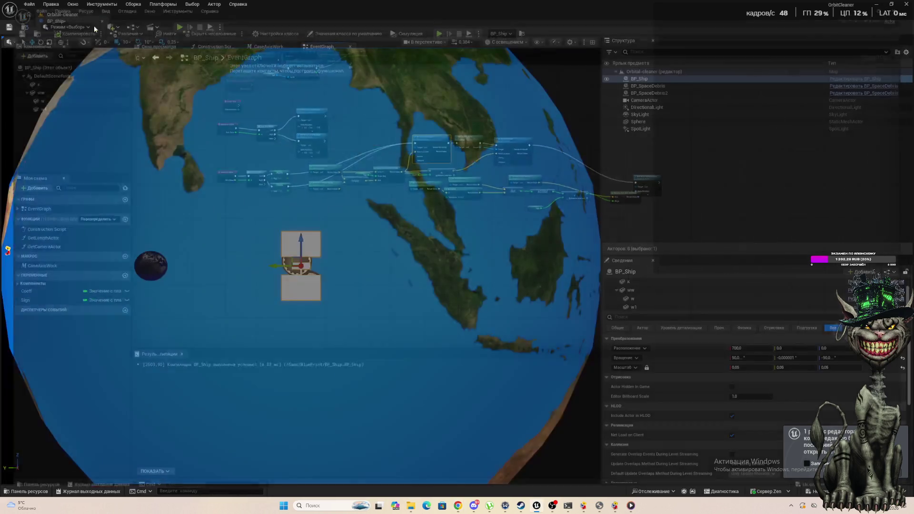
{"action": "left_click", "coordinate": [179, 27]}
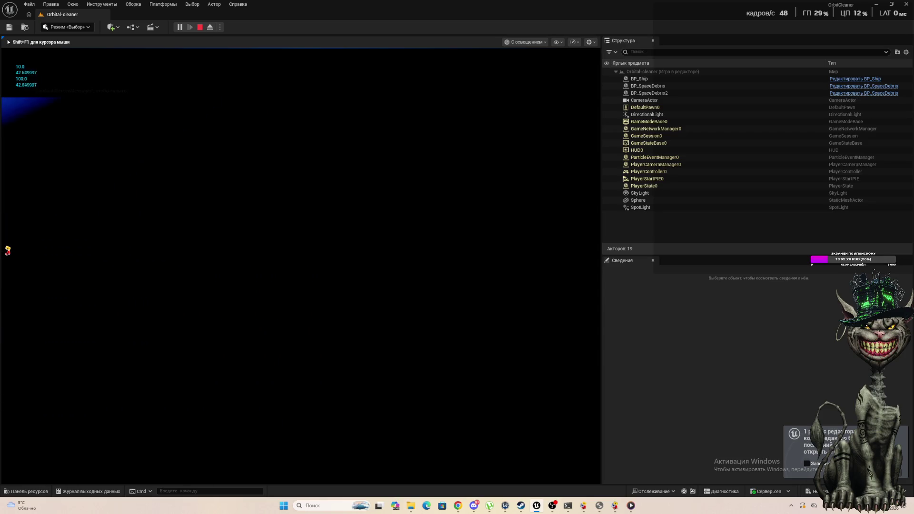
{"action": "key", "text": "Escape"}
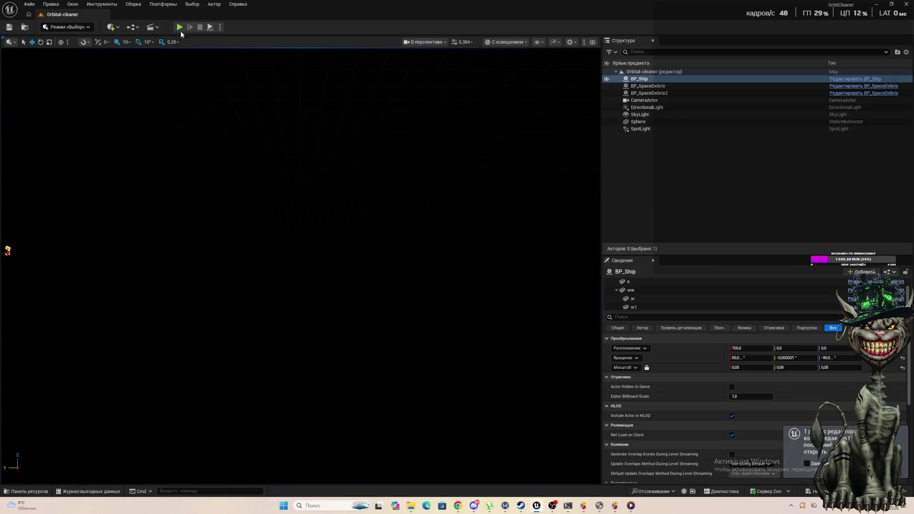
Step: Open BP_Ship and move Add Actor World Rotation and Rotator from Axis and Angle up-left
{"action": "left_click", "coordinate": [844, 79]}
{"action": "scroll", "coordinate": [370, 213], "scroll_direction": "down", "scroll_amount": 3}
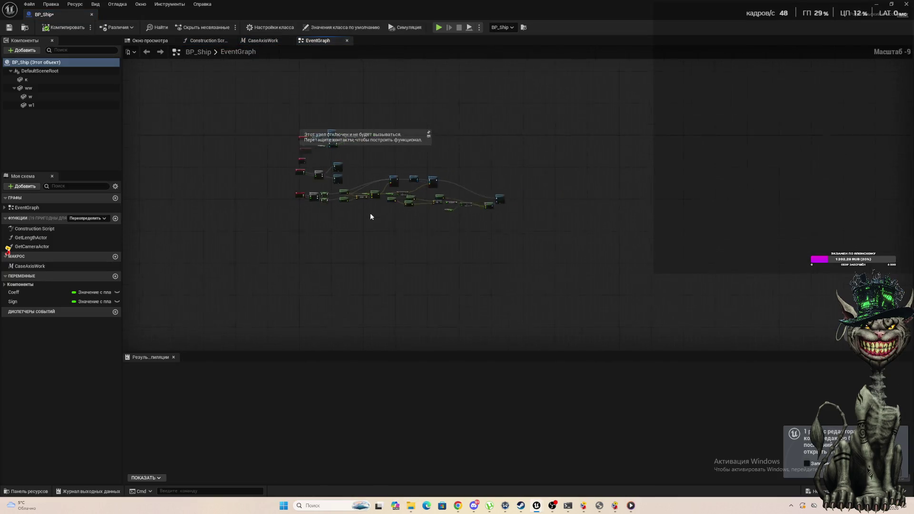
{"action": "scroll", "coordinate": [495, 194], "scroll_direction": "up", "scroll_amount": 4}
{"action": "scroll", "coordinate": [168, 169], "scroll_direction": "up", "scroll_amount": 4}
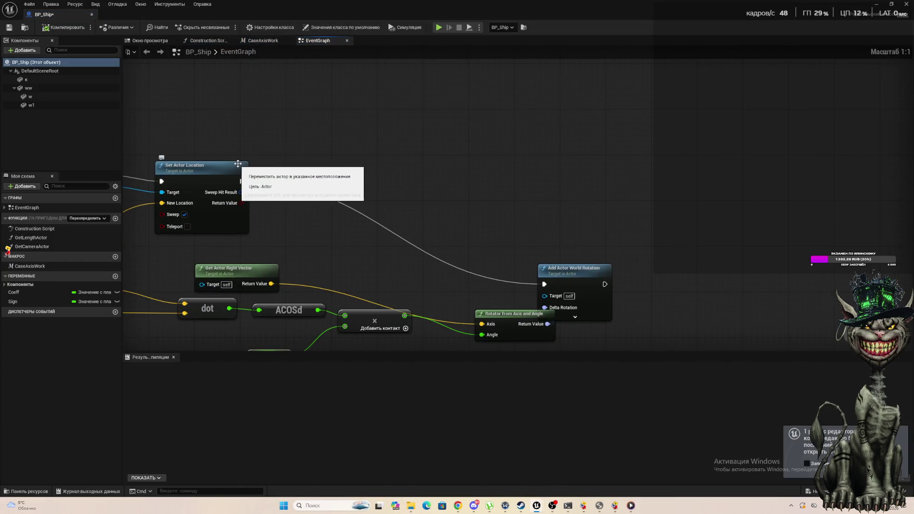
{"action": "mouse_move", "coordinate": [570, 277]}
{"action": "left_mouse_down"}
{"action": "mouse_move", "coordinate": [438, 188]}
{"action": "mouse_move", "coordinate": [381, 190]}
{"action": "mouse_move", "coordinate": [429, 179]}
{"action": "left_mouse_up"}
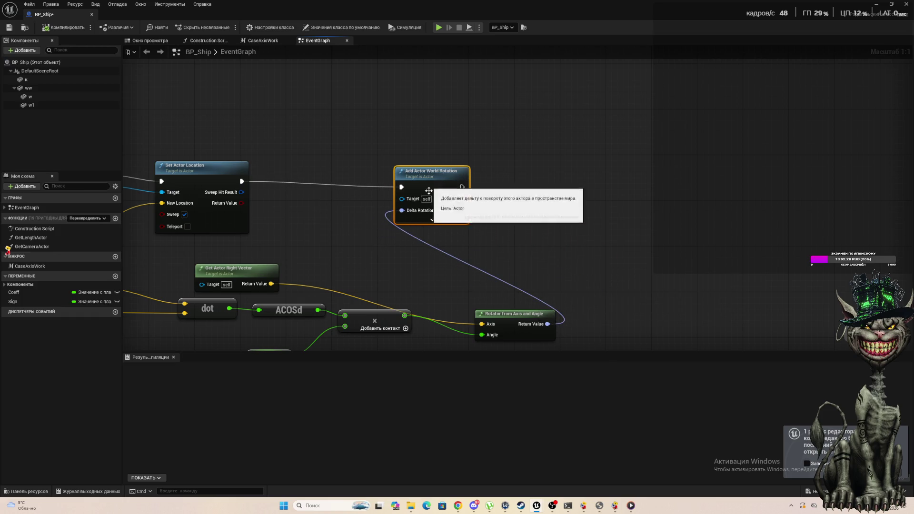
{"action": "mouse_move", "coordinate": [487, 319]}
{"action": "left_mouse_down"}
{"action": "mouse_move", "coordinate": [447, 285]}
{"action": "mouse_move", "coordinate": [430, 285]}
{"action": "left_mouse_up"}
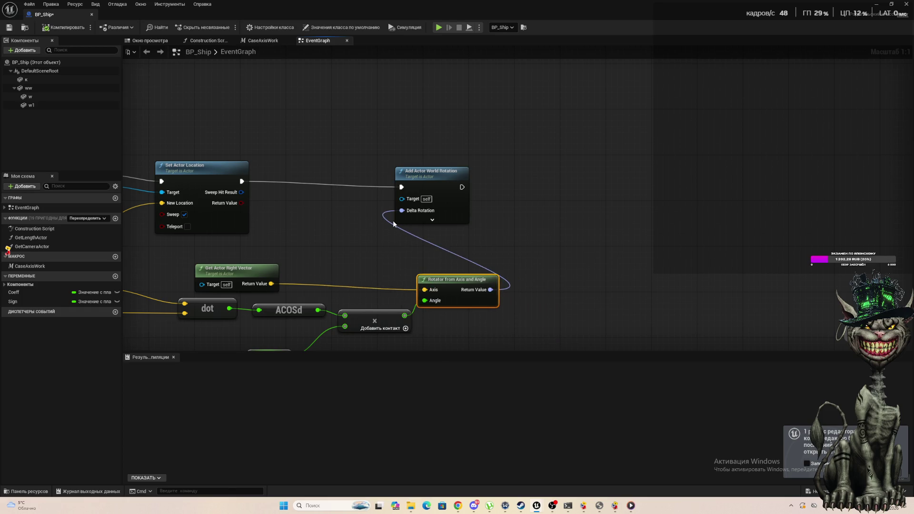
{"action": "scroll", "coordinate": [393, 221], "scroll_direction": "down", "scroll_amount": 4}
Step: Duplicate the Add Actor World Rotation node and place the copy beside the original
{"action": "left_click", "coordinate": [286, 197]}
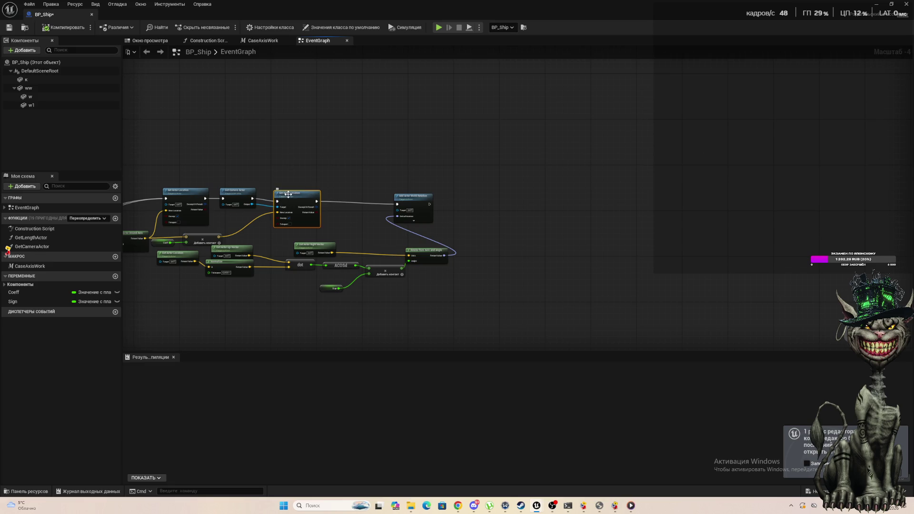
{"action": "left_click", "coordinate": [427, 197]}
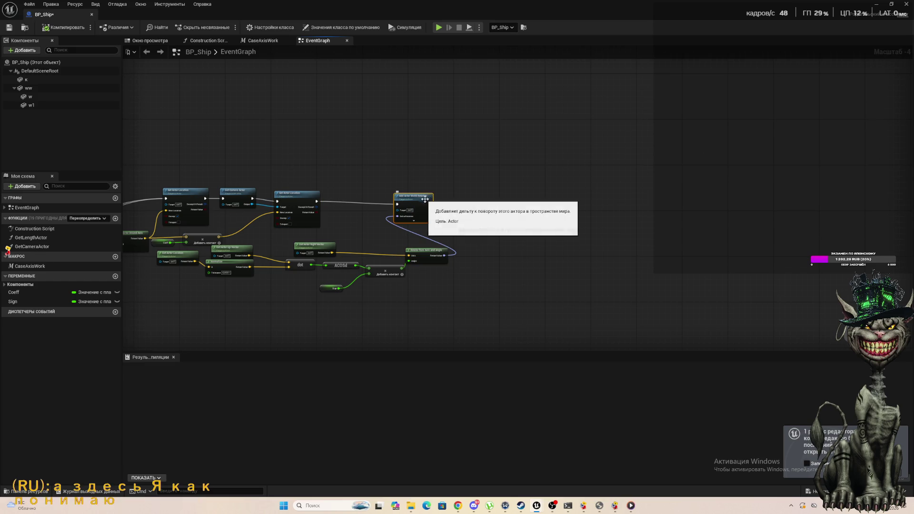
{"action": "key", "text": "ctrl+c"}
{"action": "key", "text": "ctrl+v"}
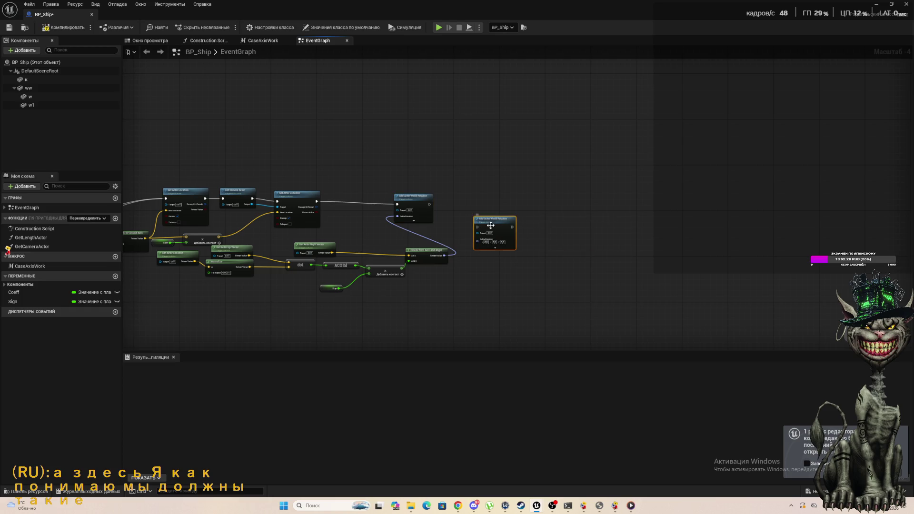
{"action": "mouse_move", "coordinate": [490, 225]}
{"action": "left_mouse_down"}
{"action": "mouse_move", "coordinate": [462, 202]}
{"action": "mouse_move", "coordinate": [449, 204]}
{"action": "left_mouse_up"}
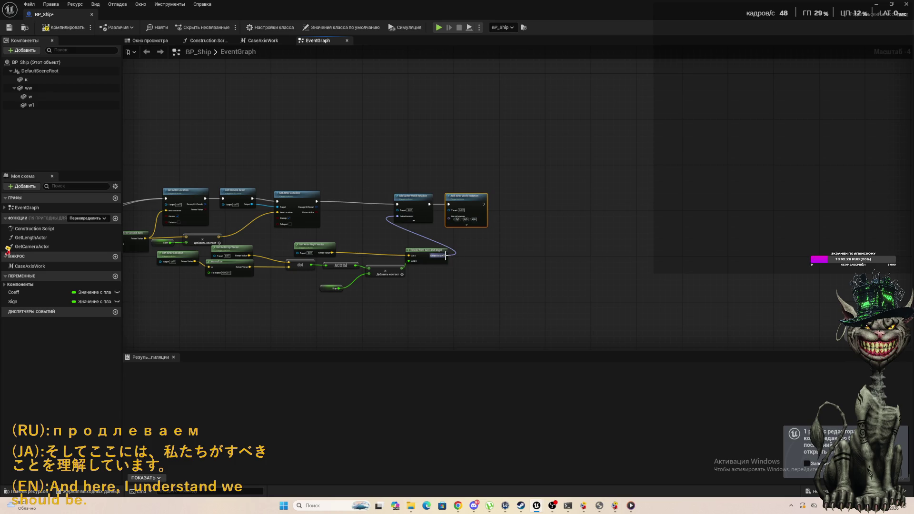
Step: Multiply the rotator by -1,0 and wire the result into the second Delta Rotation
{"action": "left_click_drag", "start_coordinate": [446, 256], "coordinate": [478, 258]}
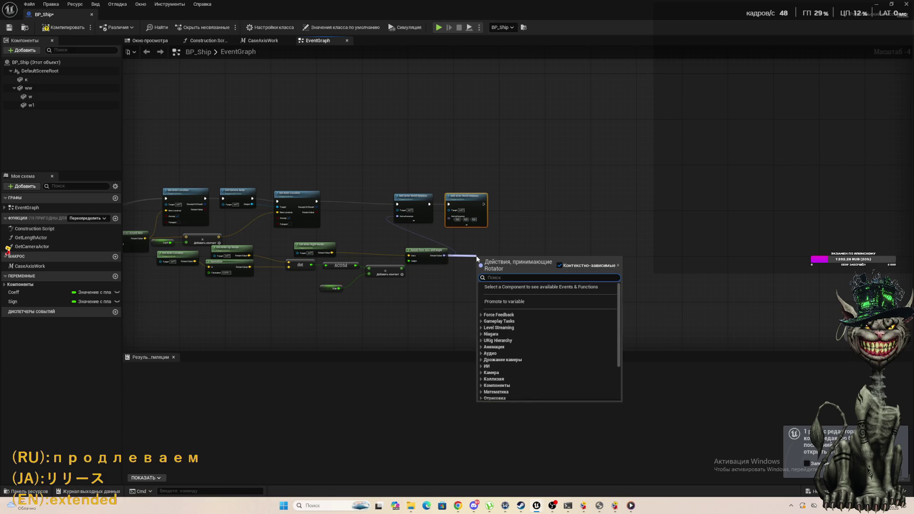
{"action": "type", "text": "*"}
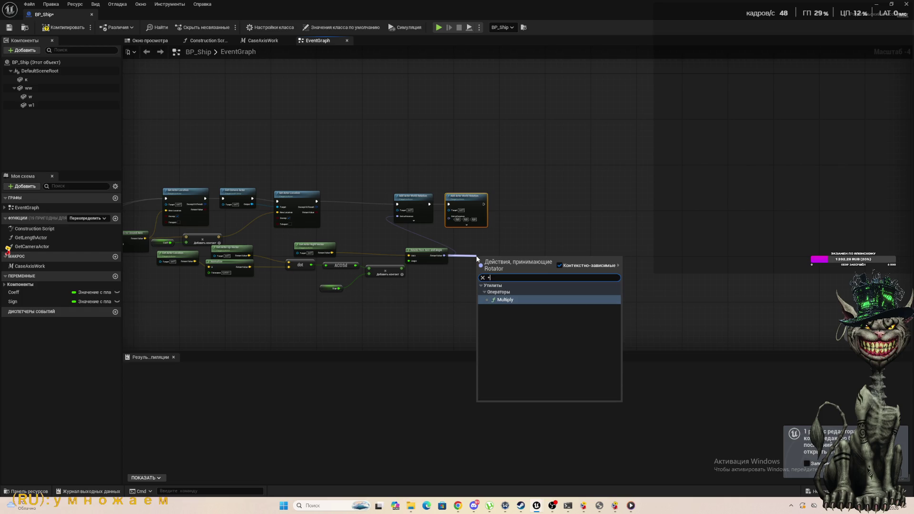
{"action": "left_click", "coordinate": [507, 304]}
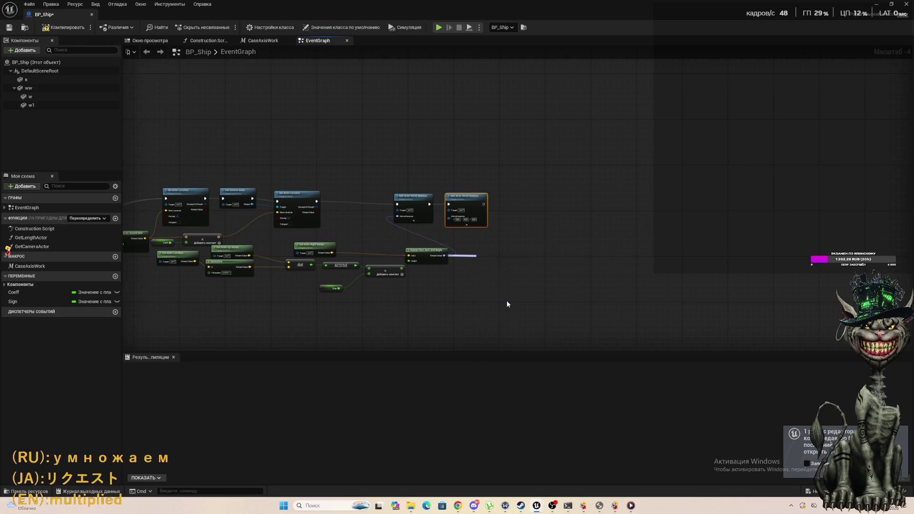
{"action": "scroll", "coordinate": [498, 272], "scroll_direction": "up", "scroll_amount": 4}
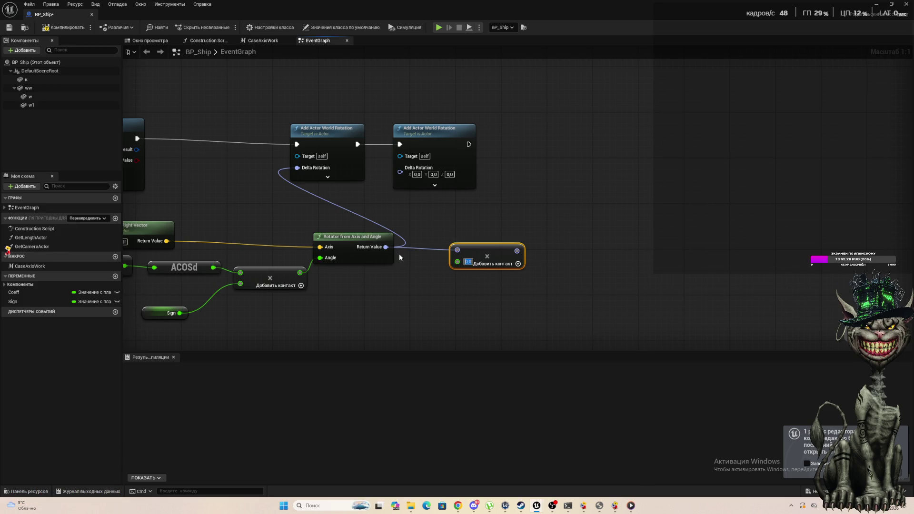
{"action": "type", "text": "-1,0"}
{"action": "mouse_move", "coordinate": [517, 251]}
{"action": "left_mouse_down"}
{"action": "mouse_move", "coordinate": [409, 191]}
{"action": "mouse_move", "coordinate": [402, 173]}
{"action": "left_mouse_up"}
Step: Connect the camera actor to the second rotation node's Target and compile BP_Ship
{"action": "scroll", "coordinate": [417, 182], "scroll_direction": "down", "scroll_amount": 4}
{"action": "scroll", "coordinate": [239, 177], "scroll_direction": "up", "scroll_amount": 4}
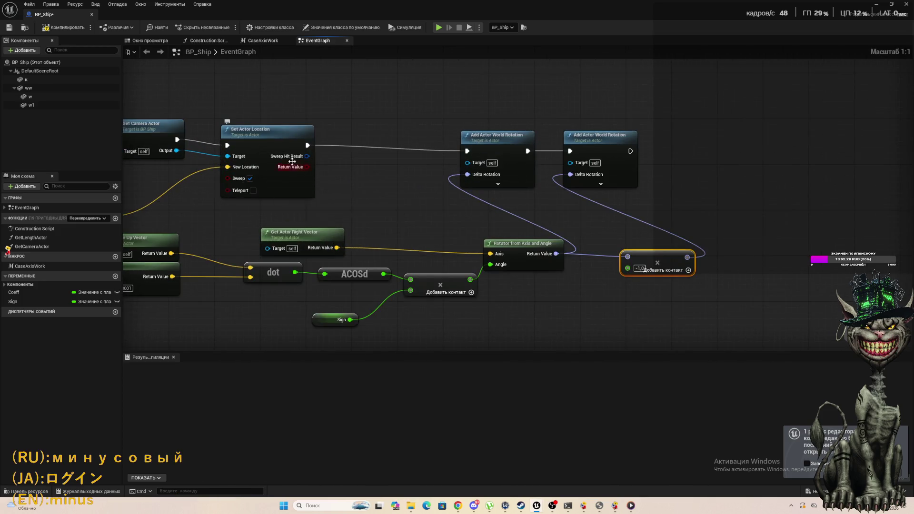
{"action": "mouse_move", "coordinate": [175, 151]}
{"action": "left_mouse_down"}
{"action": "mouse_move", "coordinate": [408, 184]}
{"action": "mouse_move", "coordinate": [578, 158]}
{"action": "mouse_move", "coordinate": [570, 165]}
{"action": "left_mouse_up"}
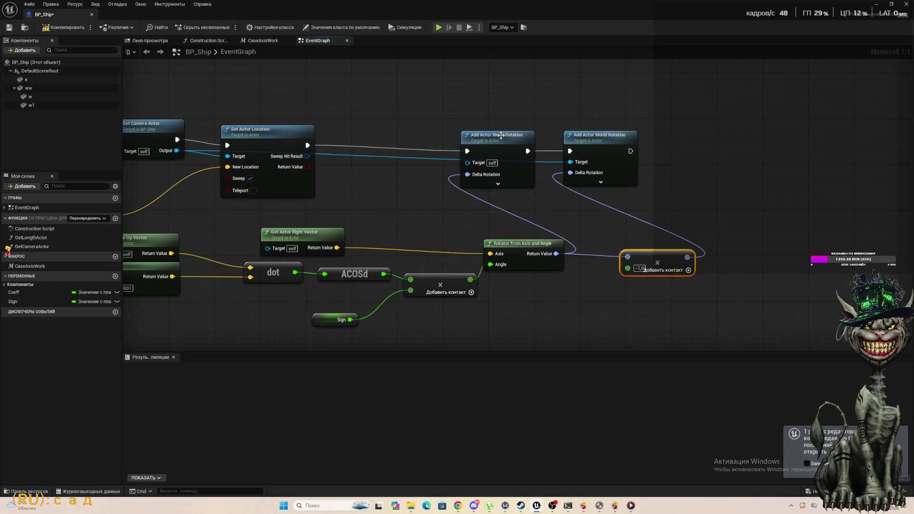
{"action": "left_click", "coordinate": [55, 28]}
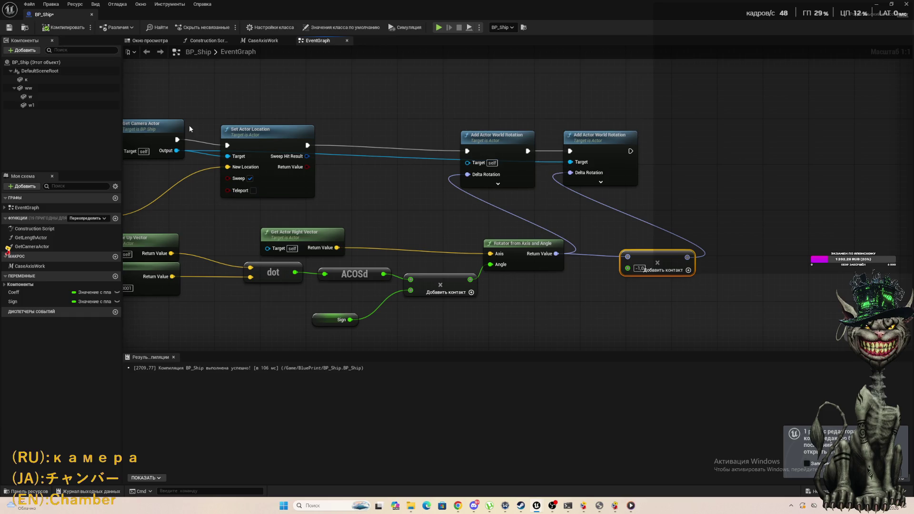
Step: Close BP_Ship, play-test Orbital-cleaner, stop with Esc, and reopen BP_Ship from the Outliner
{"action": "left_click", "coordinate": [93, 16]}
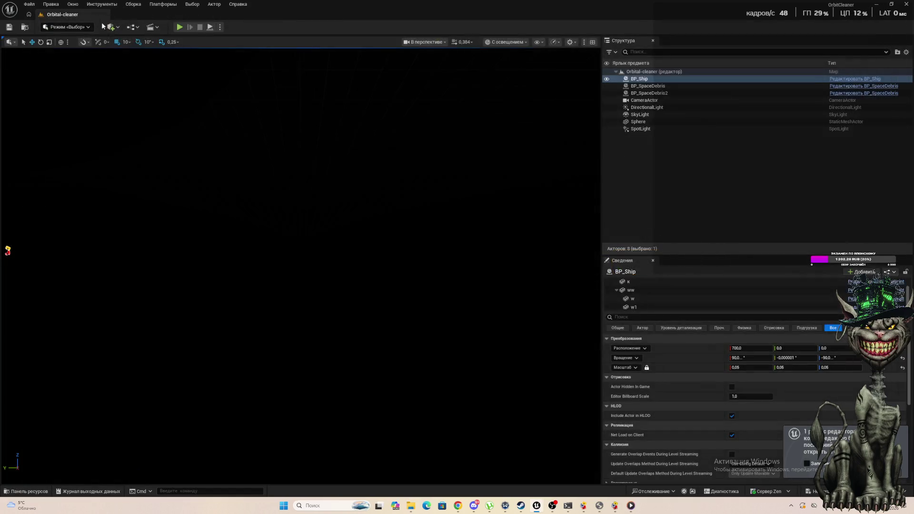
{"action": "left_click", "coordinate": [179, 28]}
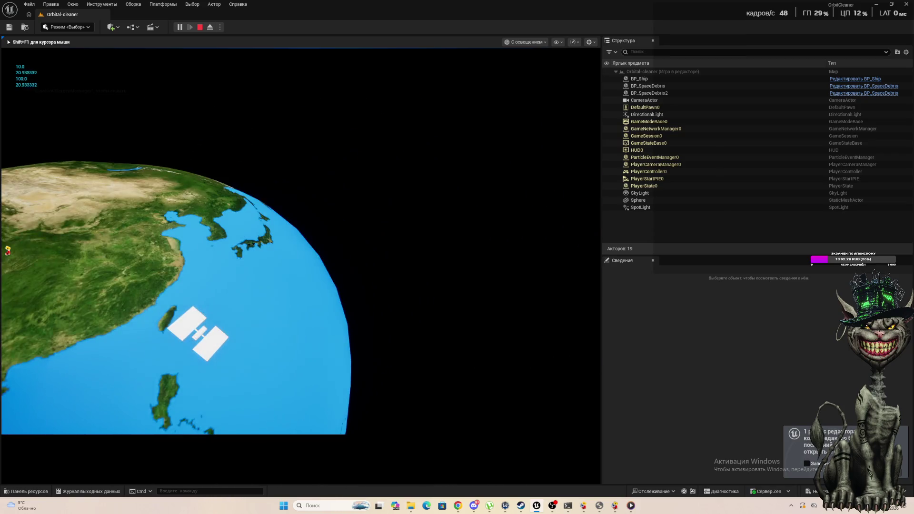
{"action": "key", "text": "Escape"}
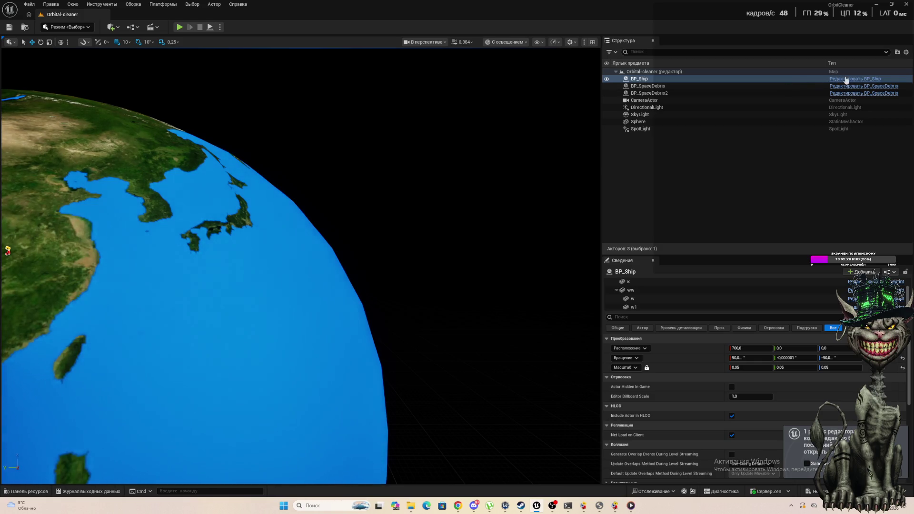
{"action": "left_click", "coordinate": [846, 79]}
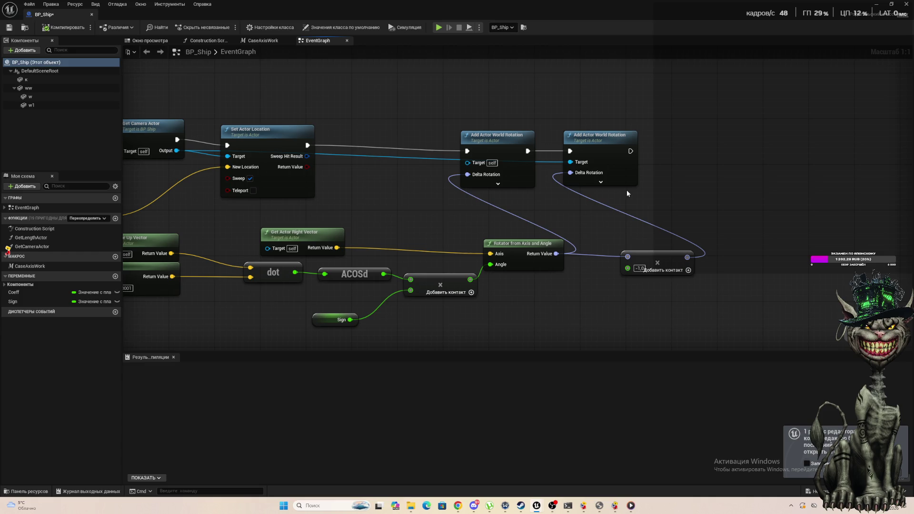
Step: Delete the old multiply node, paste a second Rotator from Axis and Angle, and wire Get Actor Right Vector to its Axis
{"action": "left_click", "coordinate": [657, 255]}
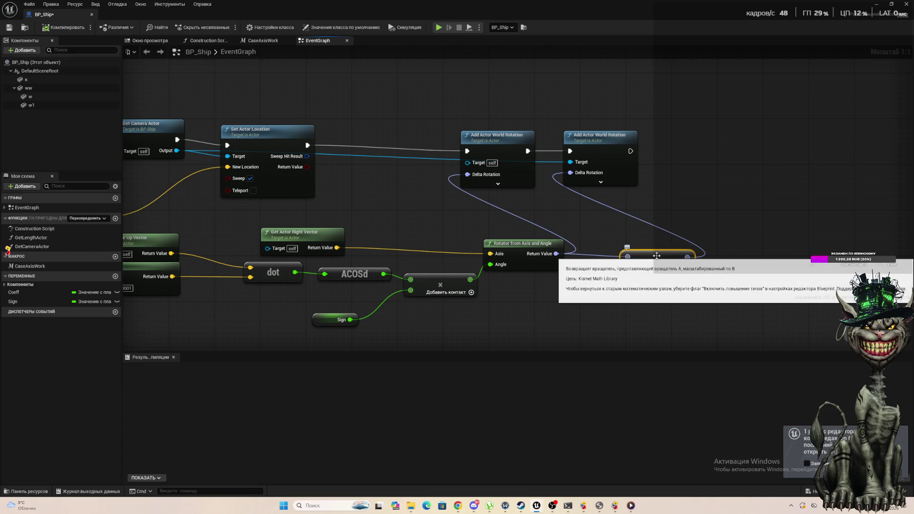
{"action": "key", "text": "Delete"}
{"action": "mouse_move", "coordinate": [527, 248]}
{"action": "left_mouse_down"}
{"action": "mouse_move", "coordinate": [578, 247]}
{"action": "mouse_move", "coordinate": [406, 218]}
{"action": "left_mouse_up"}
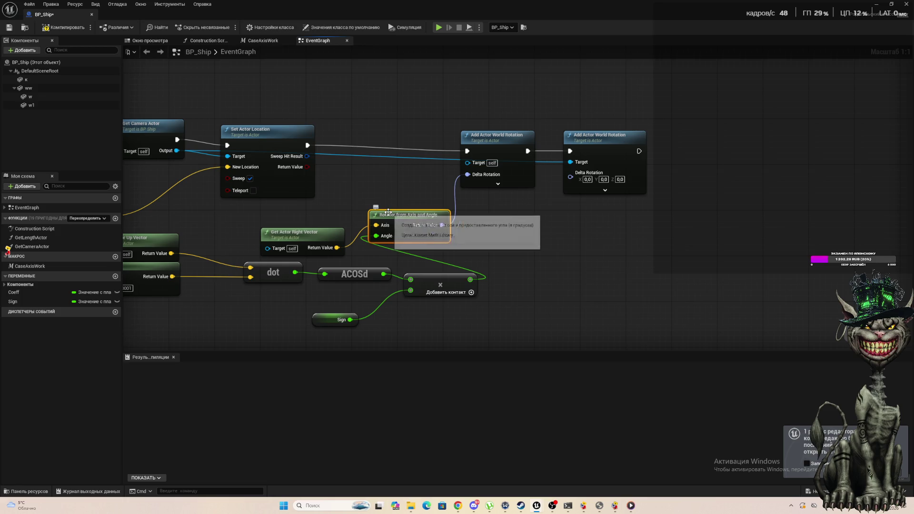
{"action": "left_click", "coordinate": [525, 234]}
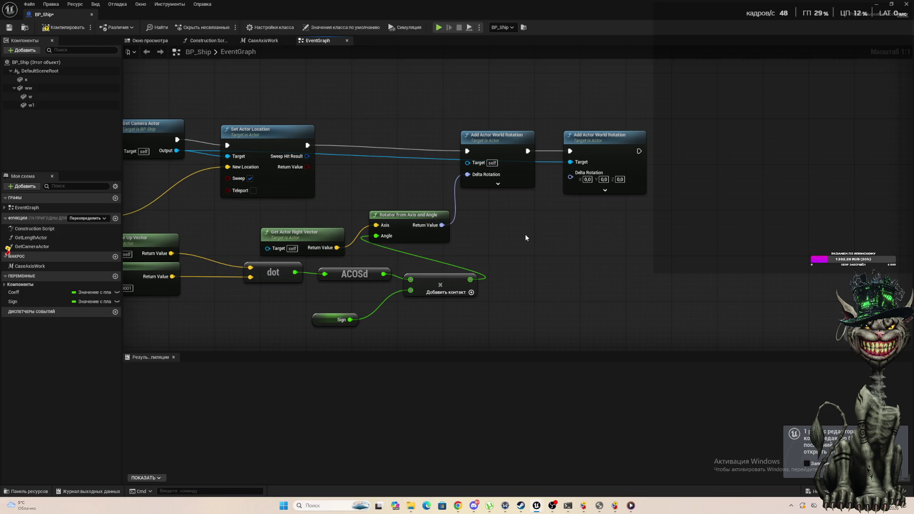
{"action": "key", "text": "ctrl+v"}
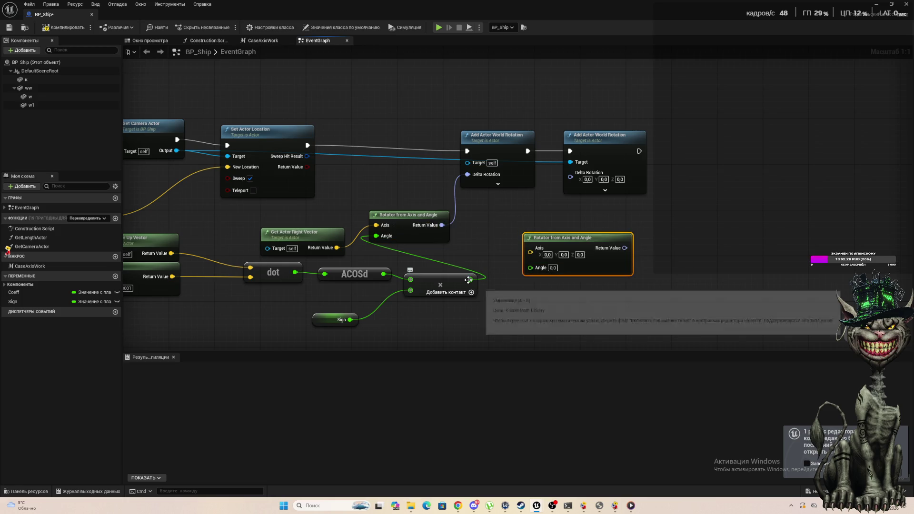
{"action": "left_click_drag", "start_coordinate": [337, 247], "coordinate": [531, 248]}
Step: Give the multiply node a third input with the value -1
{"action": "mouse_move", "coordinate": [470, 280]}
{"action": "left_mouse_down"}
{"action": "mouse_move", "coordinate": [502, 297]}
{"action": "mouse_move", "coordinate": [491, 271]}
{"action": "left_mouse_up"}
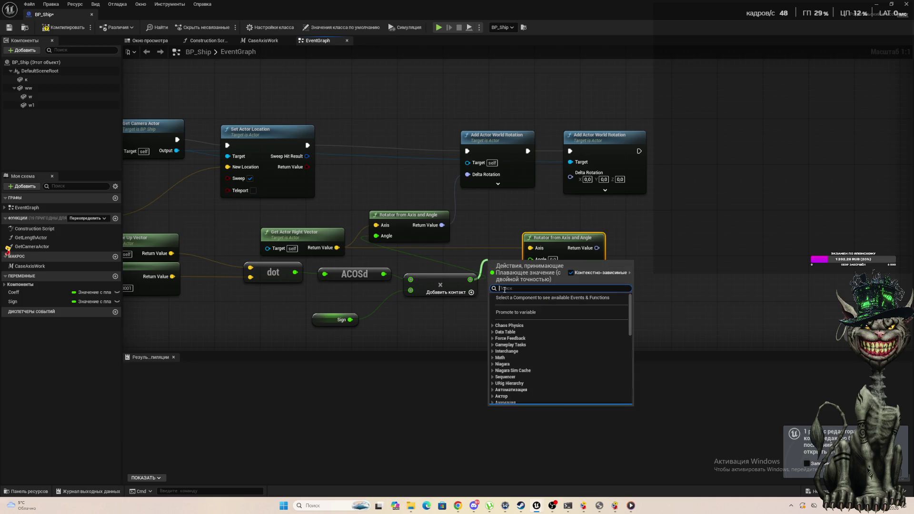
{"action": "left_click", "coordinate": [478, 298]}
{"action": "left_click", "coordinate": [471, 294]}
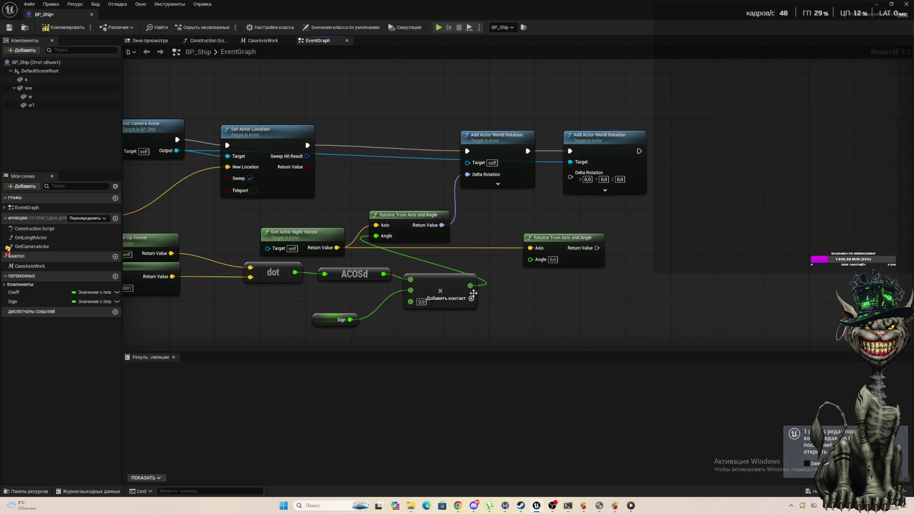
{"action": "left_click", "coordinate": [471, 298]}
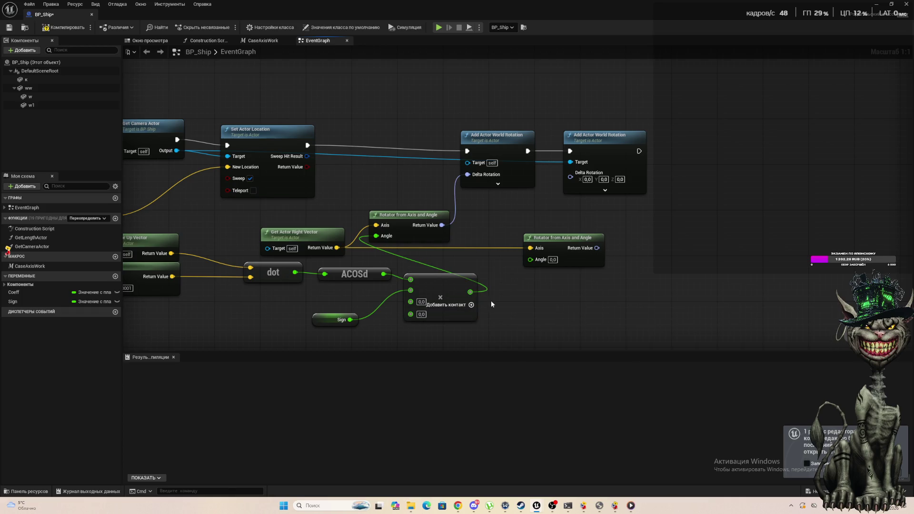
{"action": "key", "text": "ctrl+z"}
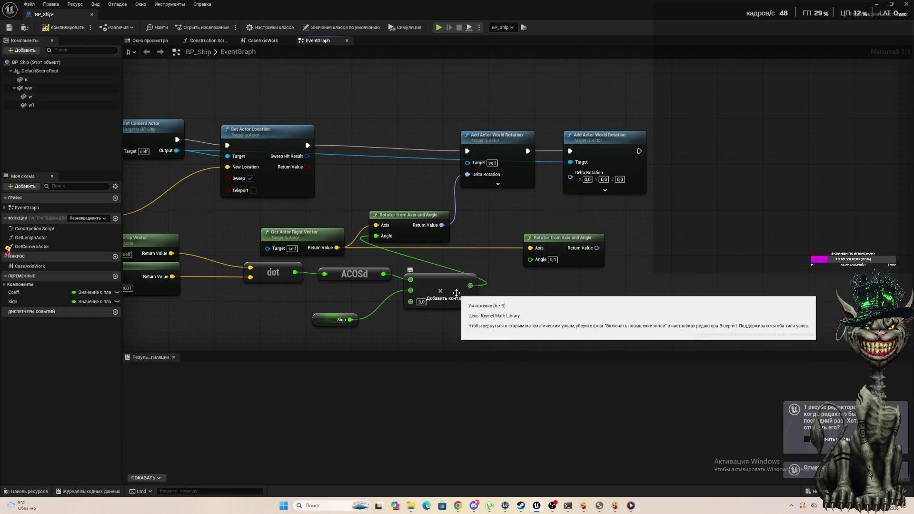
{"action": "right_click", "coordinate": [456, 293]}
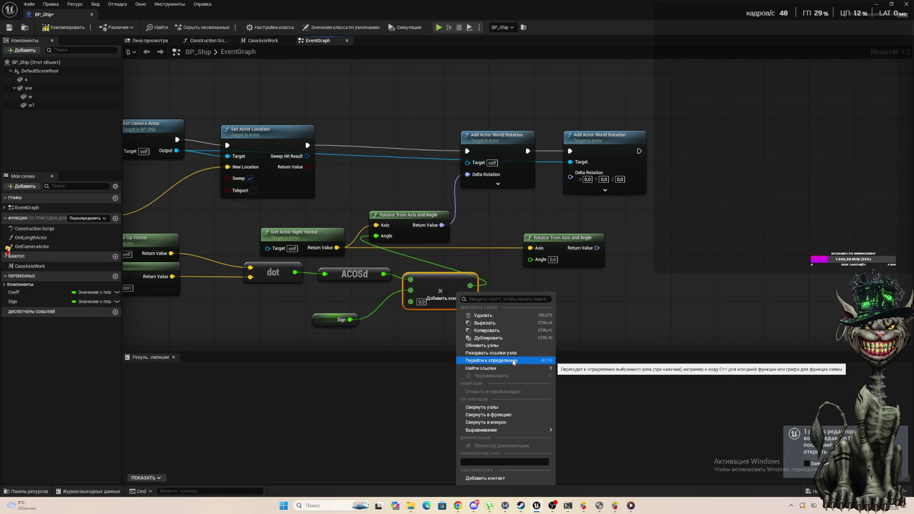
{"action": "left_click", "coordinate": [591, 304]}
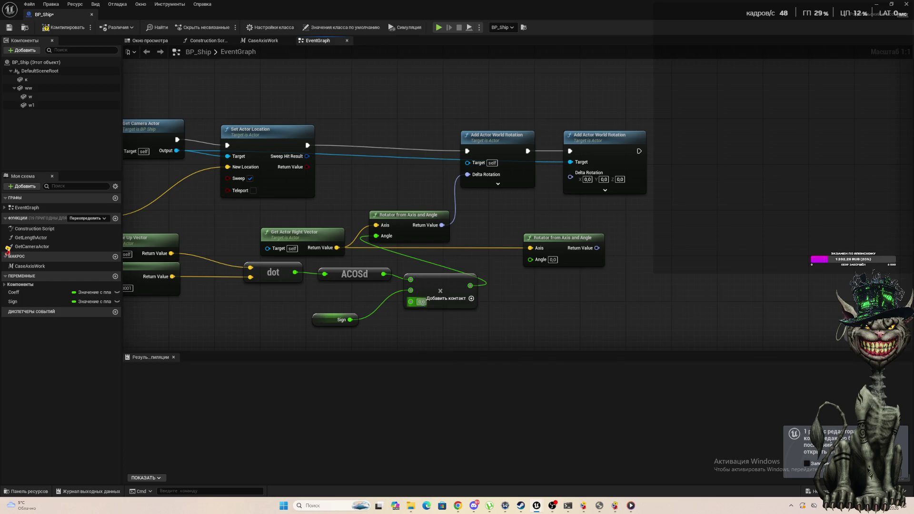
{"action": "key", "text": "BackSpace"}
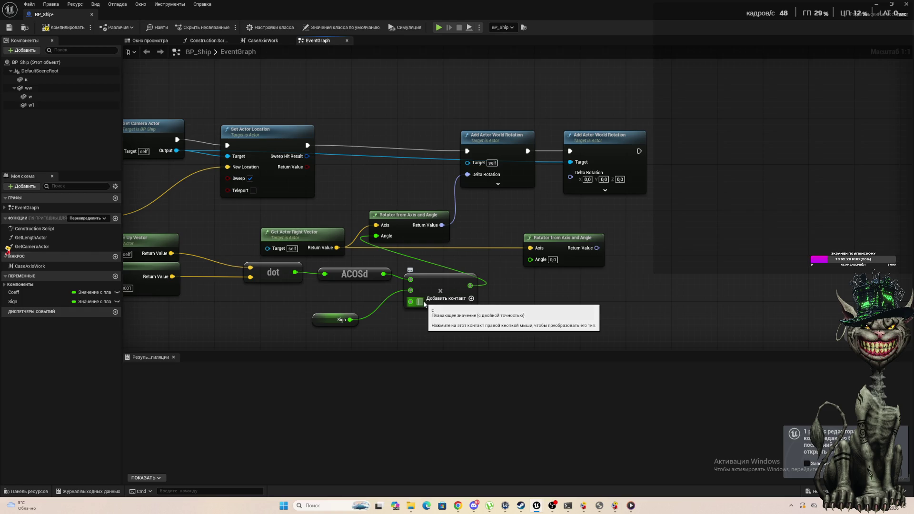
{"action": "type", "text": "-1"}
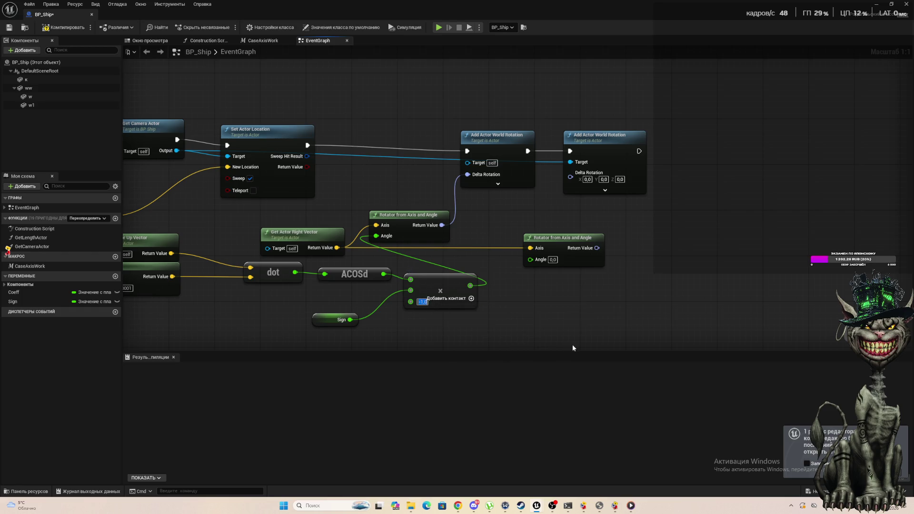
{"action": "left_click", "coordinate": [572, 349]}
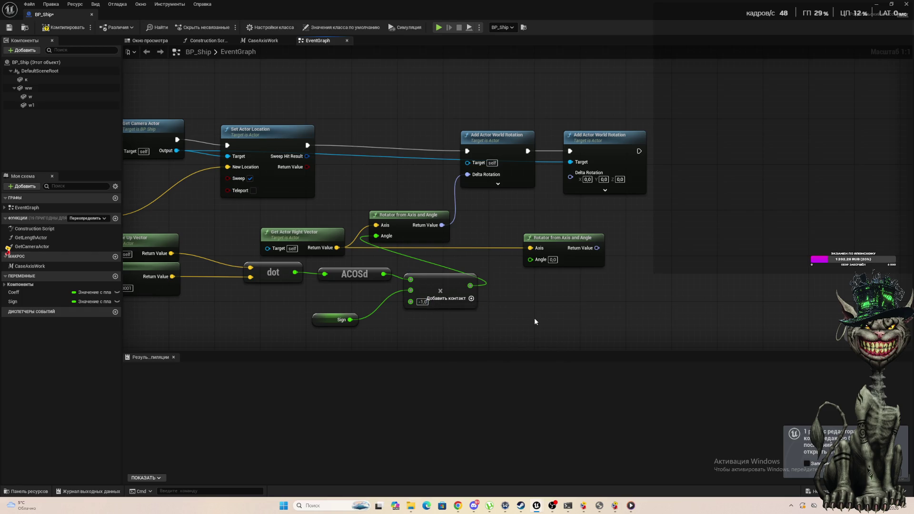
{"action": "left_click", "coordinate": [426, 303]}
{"action": "left_click", "coordinate": [390, 308]}
Step: Remove the -1 input from the multiply node, leaving its original inputs
{"action": "right_click", "coordinate": [411, 303]}
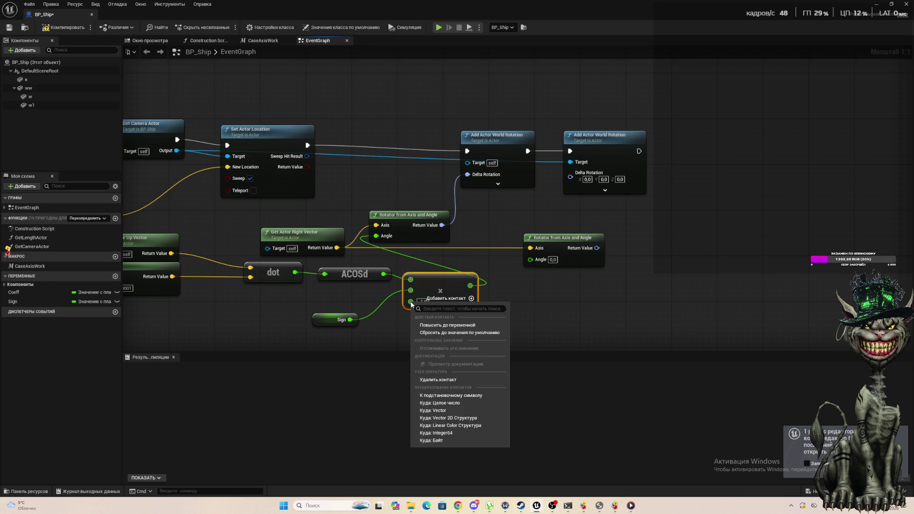
{"action": "left_click", "coordinate": [446, 380]}
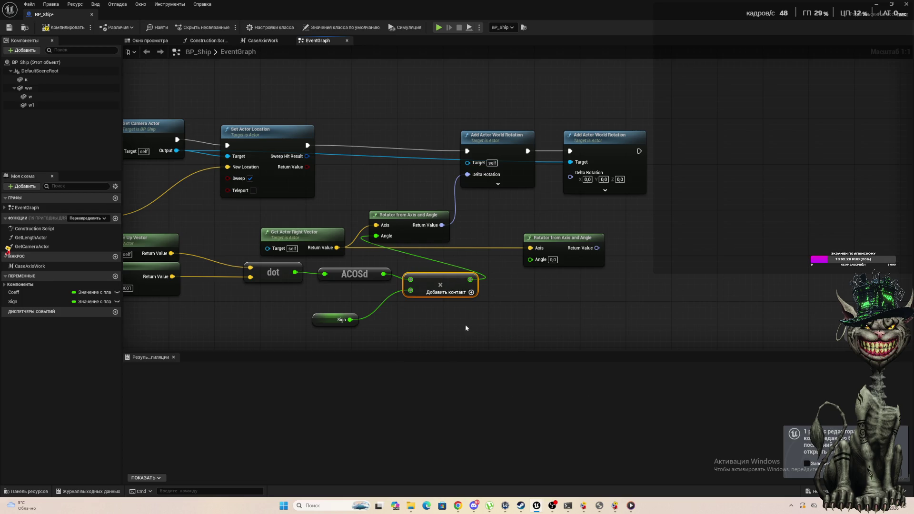
{"action": "right_click", "coordinate": [470, 281]}
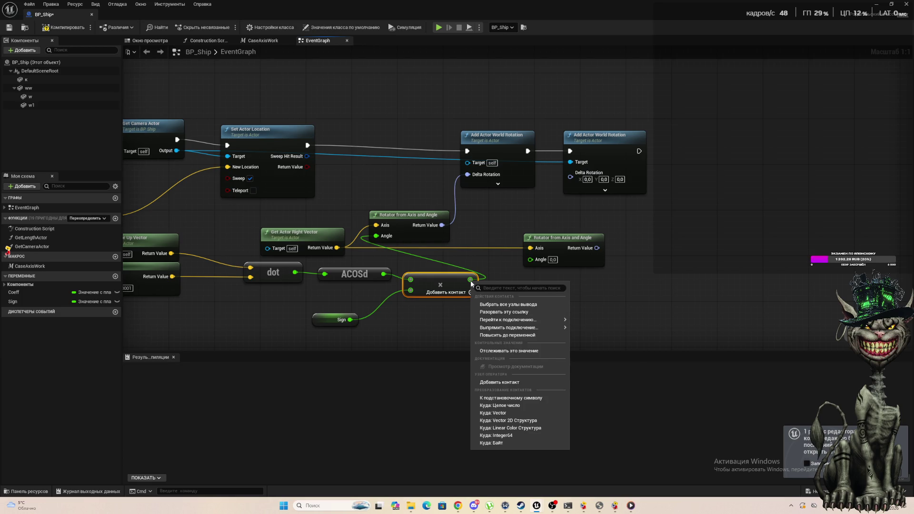
{"action": "left_click", "coordinate": [492, 382]}
{"action": "key", "text": "ctrl+z"}
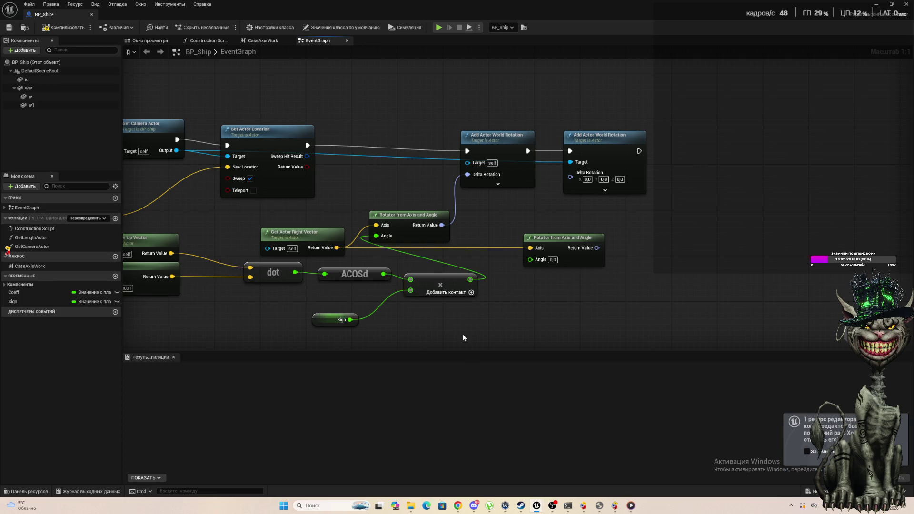
Step: Feed a new Multiply node into the second rotator's Angle, move the rotator up, compile, and close BP_Ship
{"action": "left_click_drag", "start_coordinate": [471, 280], "coordinate": [506, 314]}
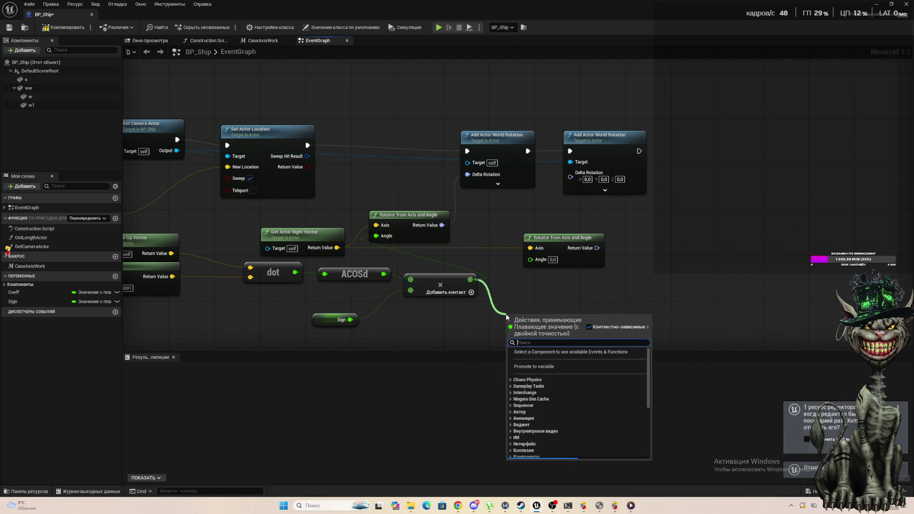
{"action": "type", "text": "*"}
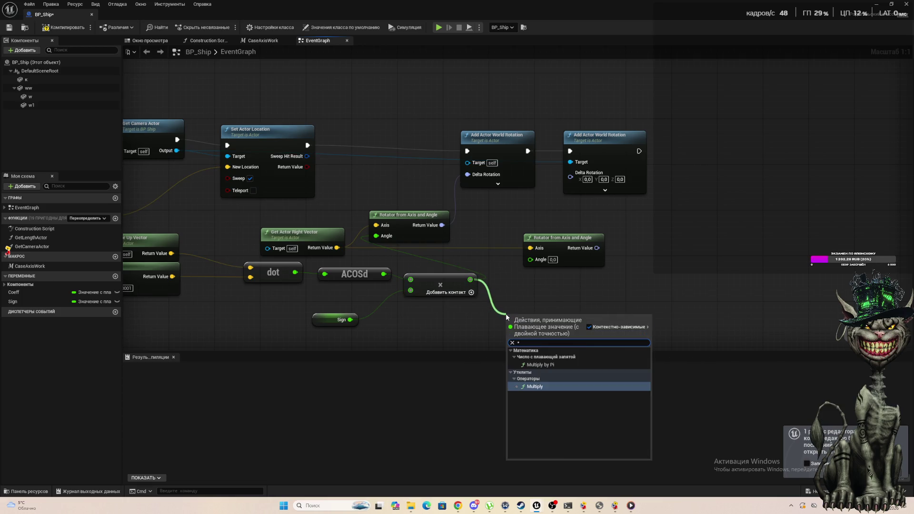
{"action": "key", "text": "Return"}
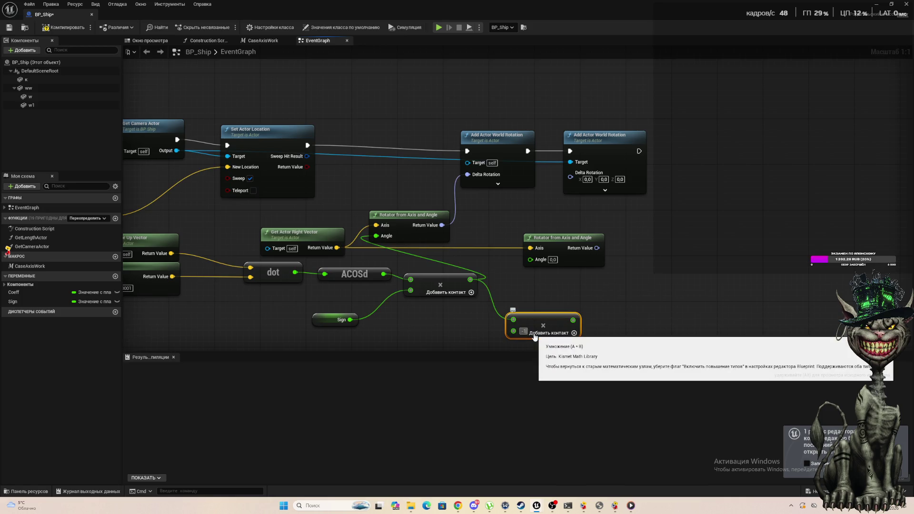
{"action": "mouse_move", "coordinate": [575, 322]}
{"action": "left_mouse_down"}
{"action": "mouse_move", "coordinate": [526, 269]}
{"action": "mouse_move", "coordinate": [533, 257]}
{"action": "left_mouse_up"}
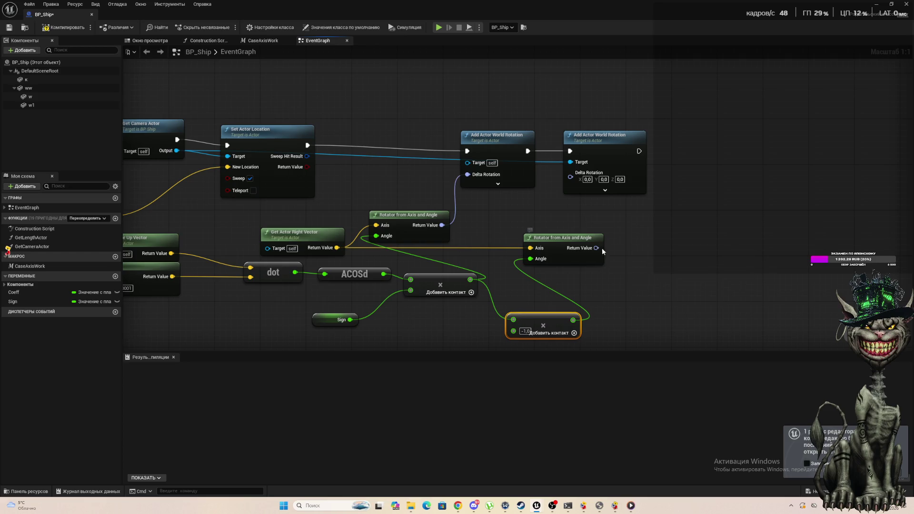
{"action": "mouse_move", "coordinate": [601, 250]}
{"action": "left_mouse_down"}
{"action": "mouse_move", "coordinate": [567, 199]}
{"action": "mouse_move", "coordinate": [561, 221]}
{"action": "mouse_move", "coordinate": [571, 178]}
{"action": "left_mouse_up"}
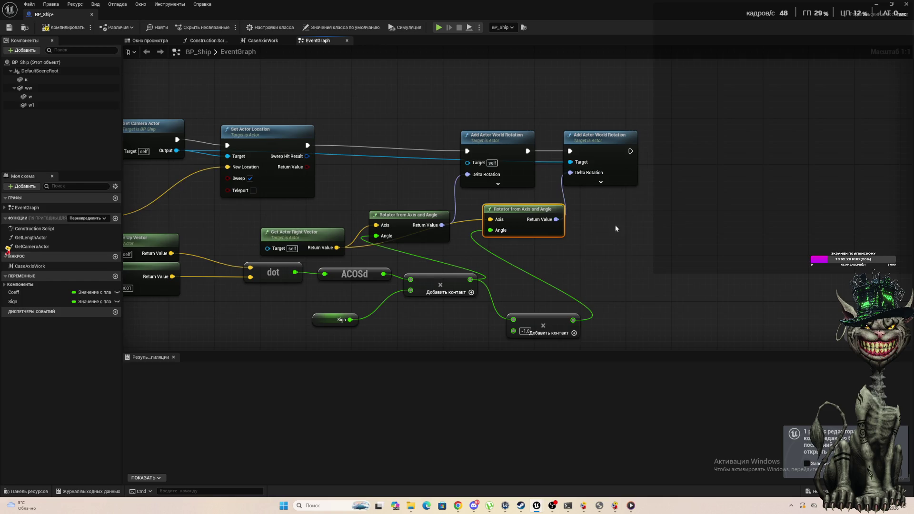
{"action": "left_click", "coordinate": [56, 29]}
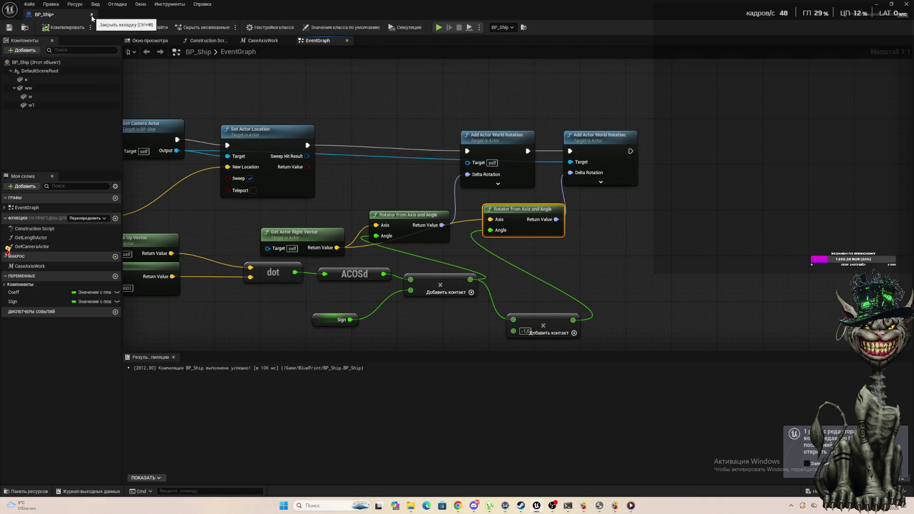
{"action": "left_click", "coordinate": [92, 15]}
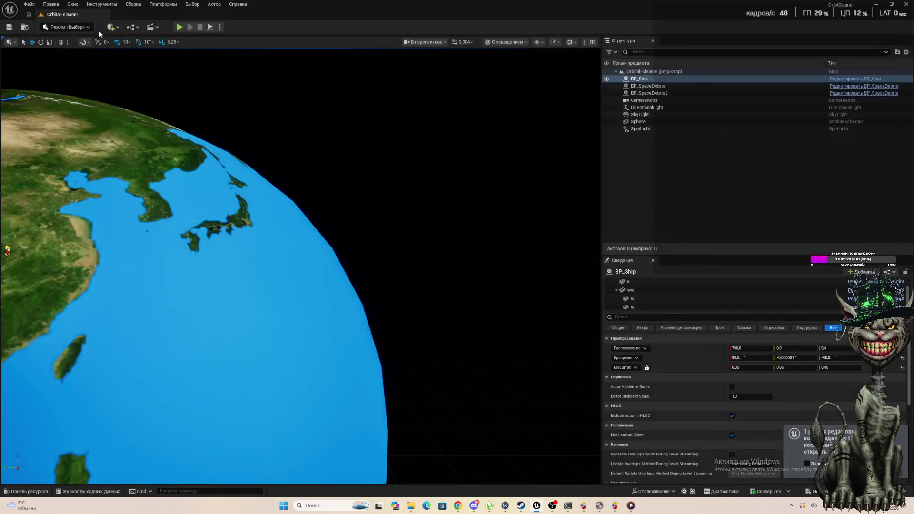
Step: Play and stop Orbital-cleaner twice, then select the ship actor and open BP_Ship's EventGraph
{"action": "left_click", "coordinate": [179, 28]}
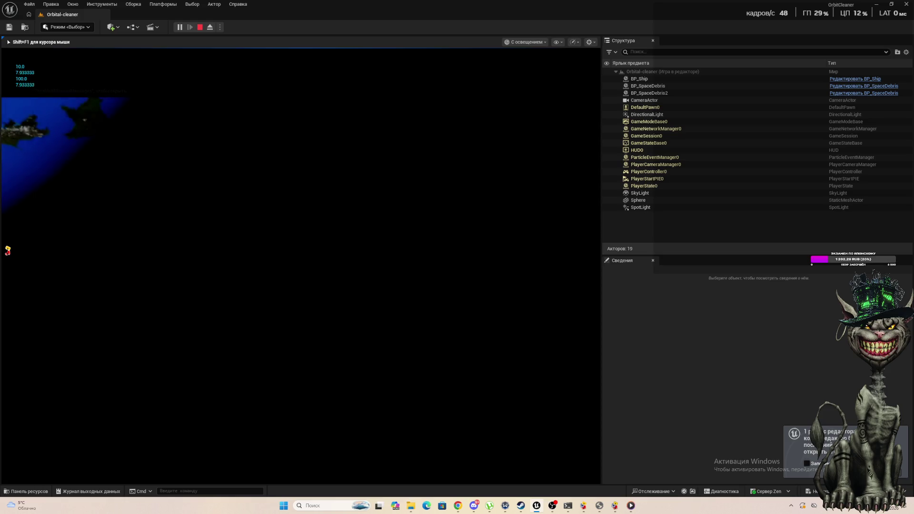
{"action": "key", "text": "Escape"}
{"action": "left_click", "coordinate": [562, 308]}
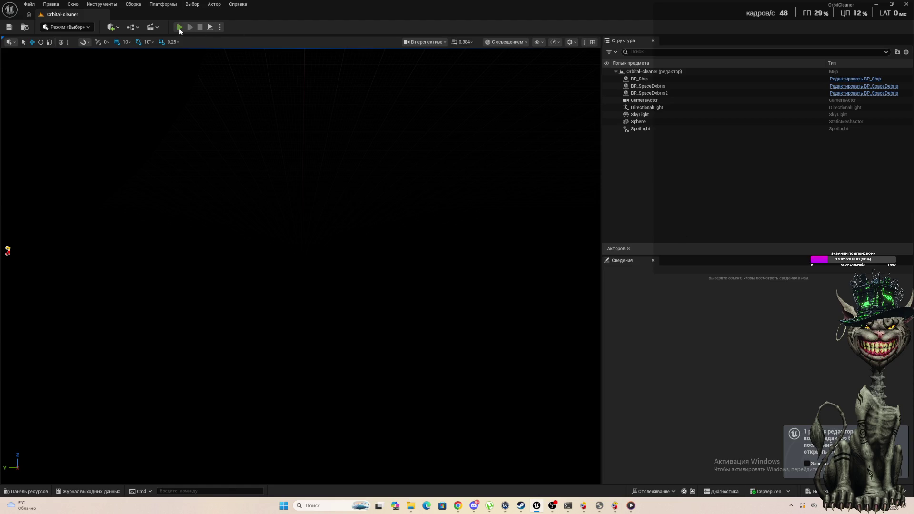
{"action": "left_click", "coordinate": [179, 27]}
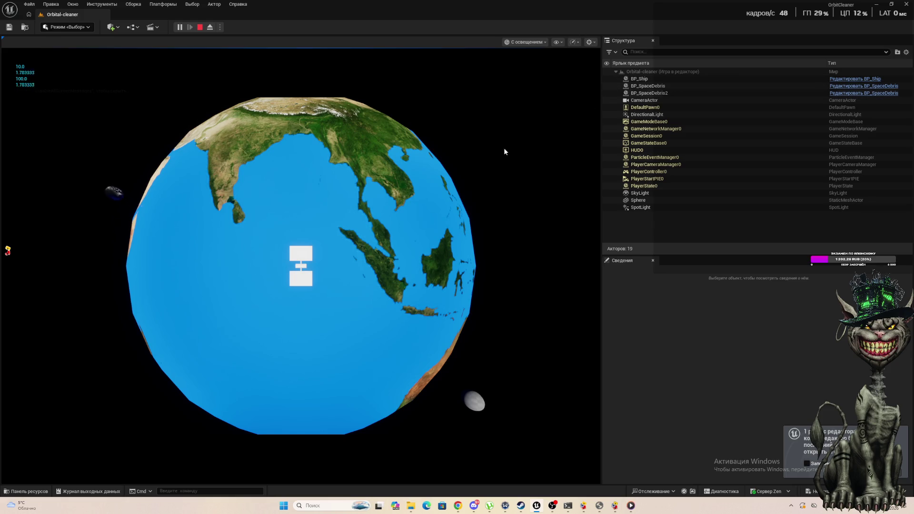
{"action": "left_click", "coordinate": [200, 27]}
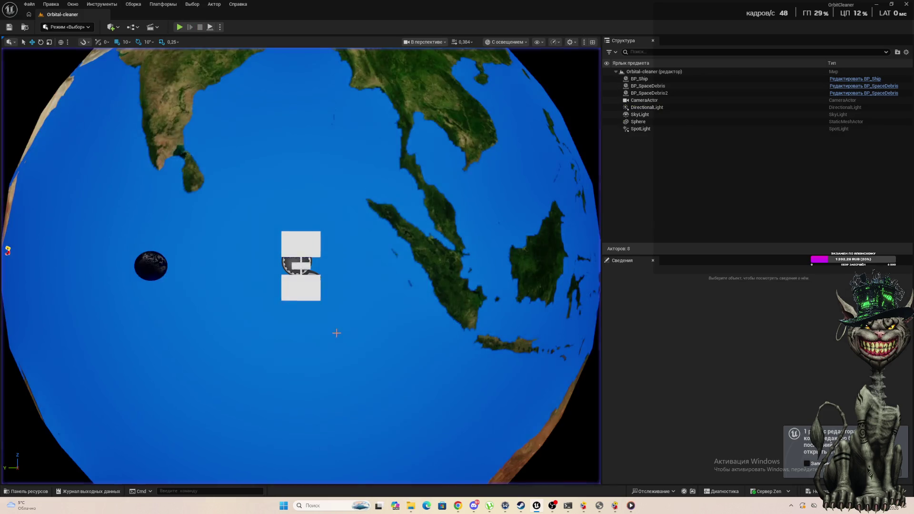
{"action": "left_click", "coordinate": [308, 299]}
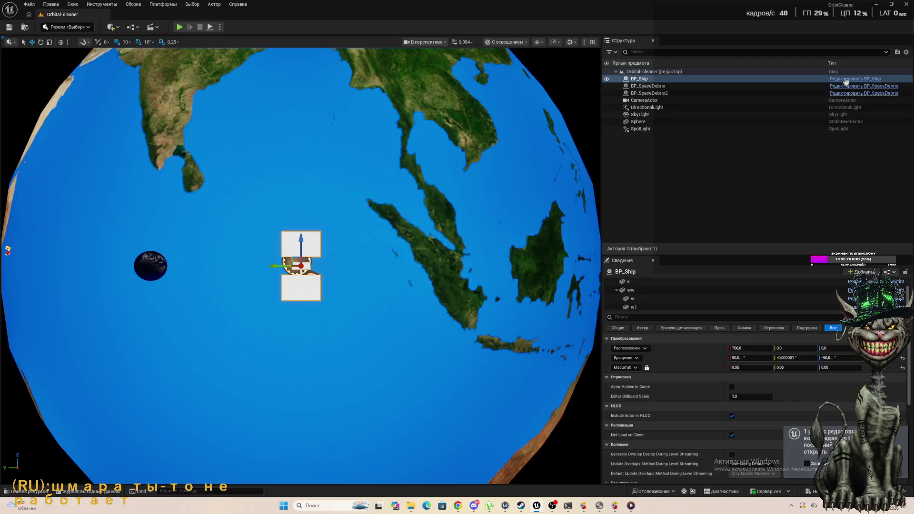
{"action": "left_click", "coordinate": [846, 80]}
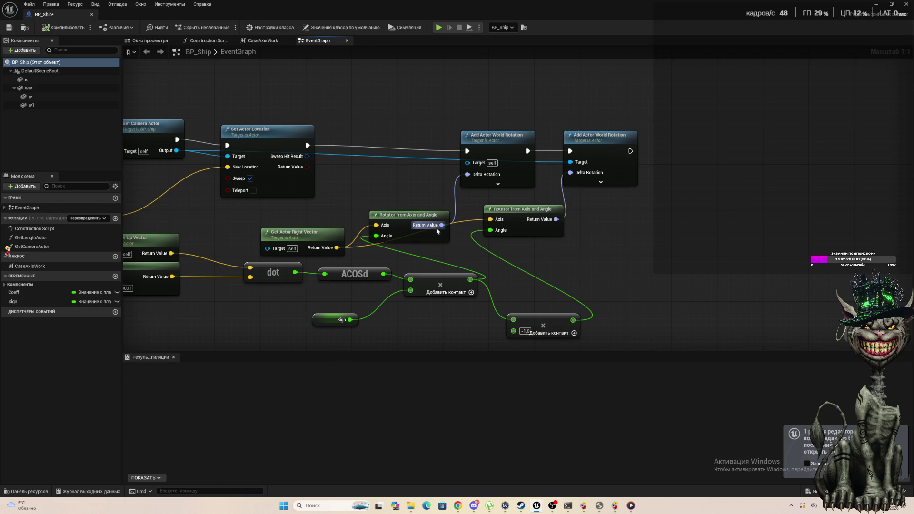
Step: Wire Rotator from Axis and Angle into the second Delta Rotation, compile, and test-play the level
{"action": "mouse_move", "coordinate": [443, 224]}
{"action": "left_mouse_down"}
{"action": "mouse_move", "coordinate": [595, 173]}
{"action": "mouse_move", "coordinate": [571, 172]}
{"action": "left_mouse_up"}
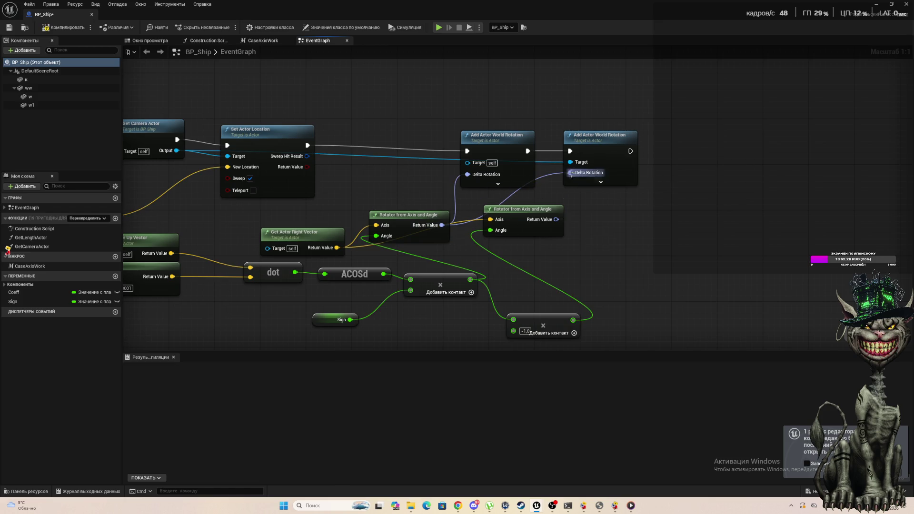
{"action": "left_click", "coordinate": [45, 27]}
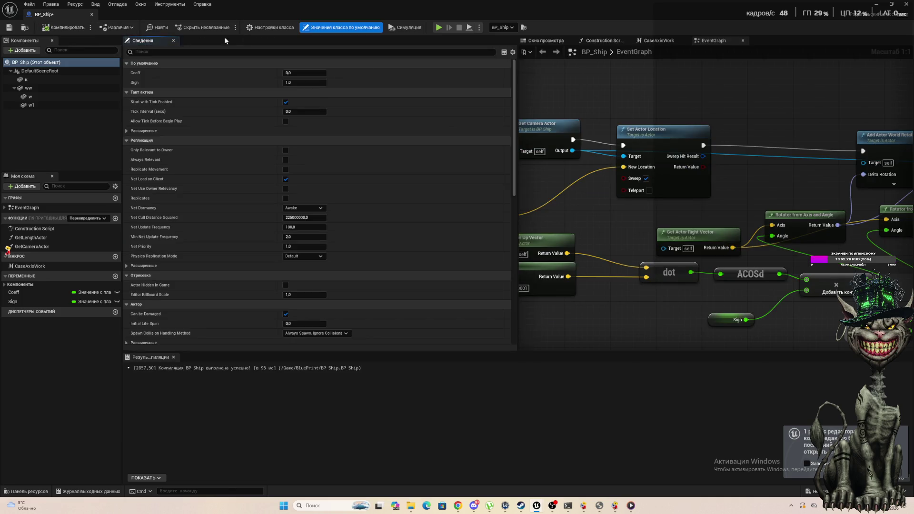
{"action": "left_click", "coordinate": [92, 14]}
{"action": "left_click", "coordinate": [180, 27]}
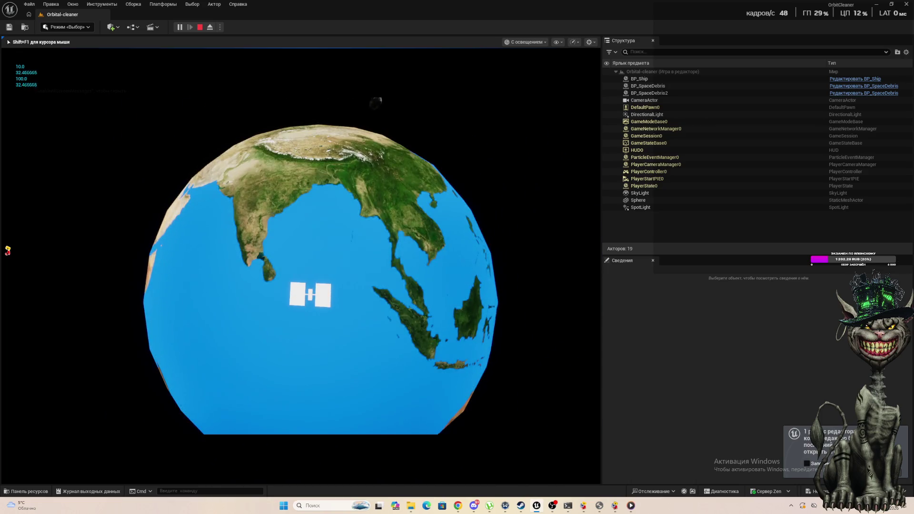
{"action": "key", "text": "Escape"}
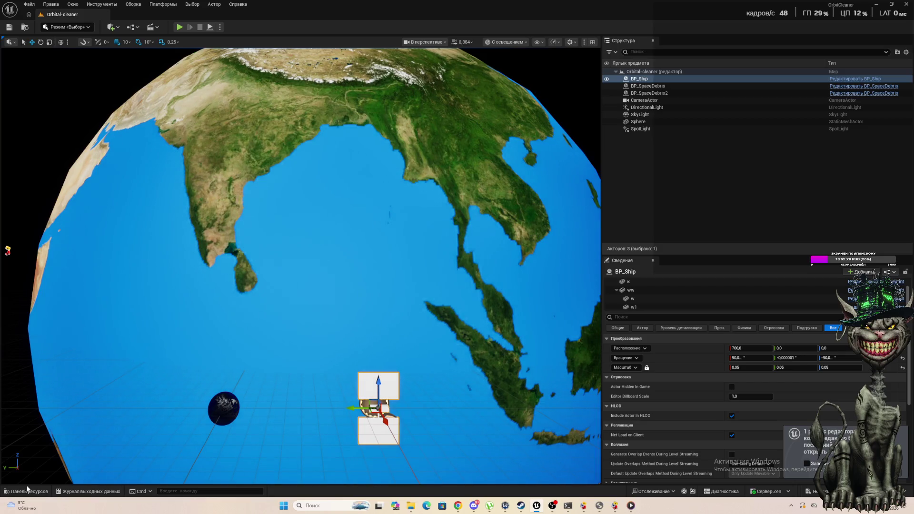
Step: Reopen BP_Ship and open the GetCameraActor function graph with the Details panel closed
{"action": "left_click", "coordinate": [838, 78]}
{"action": "scroll", "coordinate": [440, 189], "scroll_direction": "down", "scroll_amount": 2}
{"action": "scroll", "coordinate": [440, 190], "scroll_direction": "up", "scroll_amount": 2}
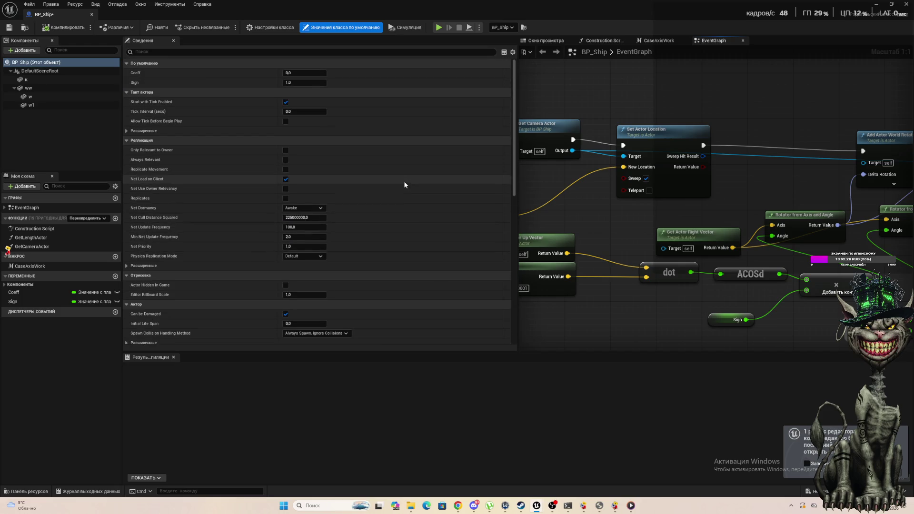
{"action": "left_click", "coordinate": [50, 250]}
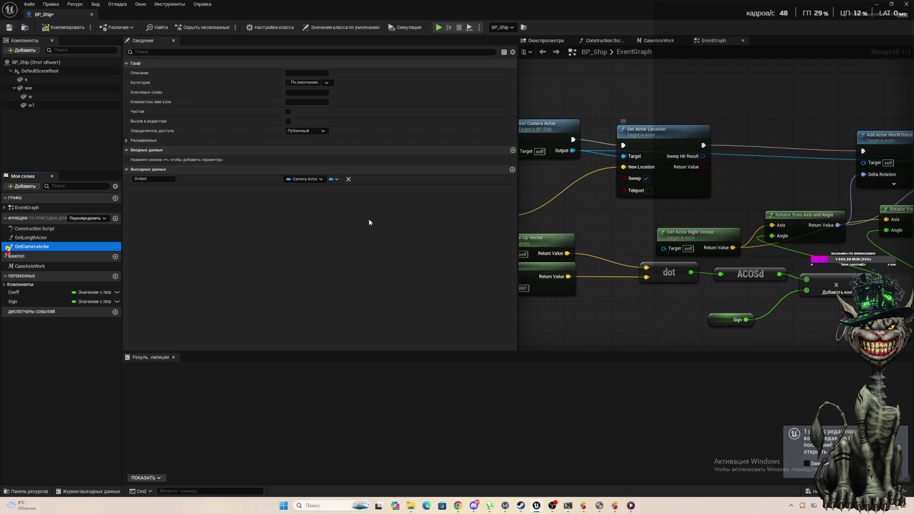
{"action": "double_click", "coordinate": [40, 247]}
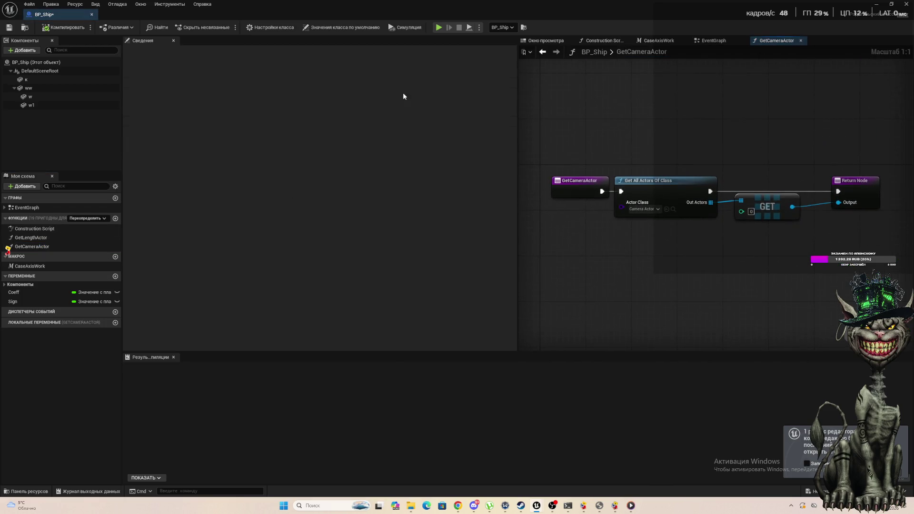
{"action": "scroll", "coordinate": [712, 153], "scroll_direction": "down", "scroll_amount": 3}
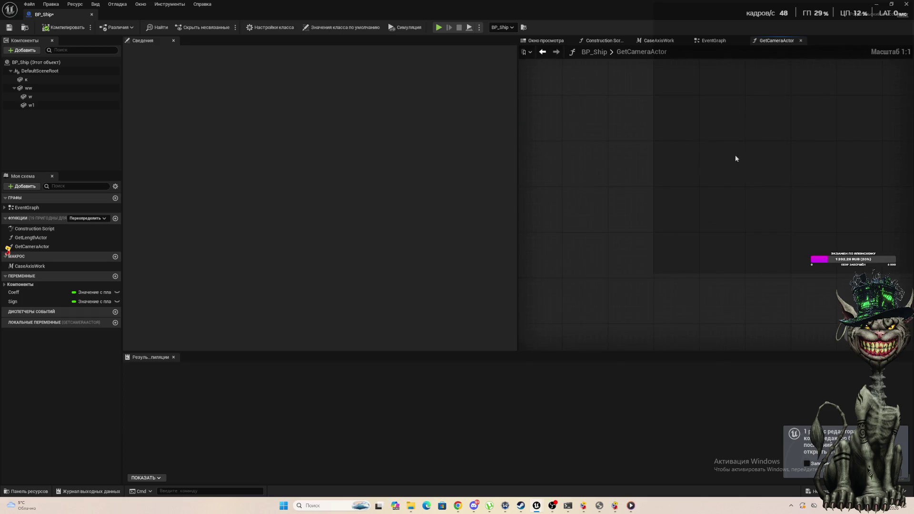
{"action": "left_click", "coordinate": [173, 40]}
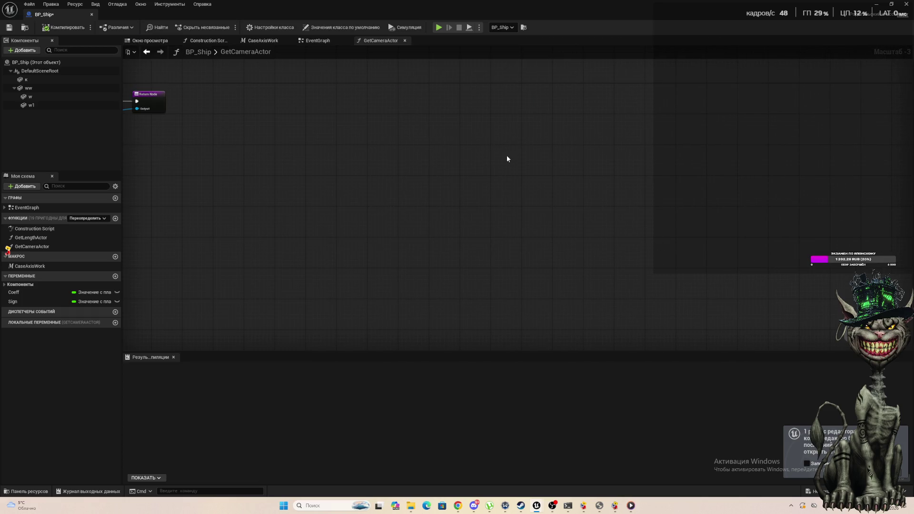
{"action": "scroll", "coordinate": [438, 135], "scroll_direction": "down", "scroll_amount": 2}
{"action": "scroll", "coordinate": [276, 136], "scroll_direction": "up", "scroll_amount": 5}
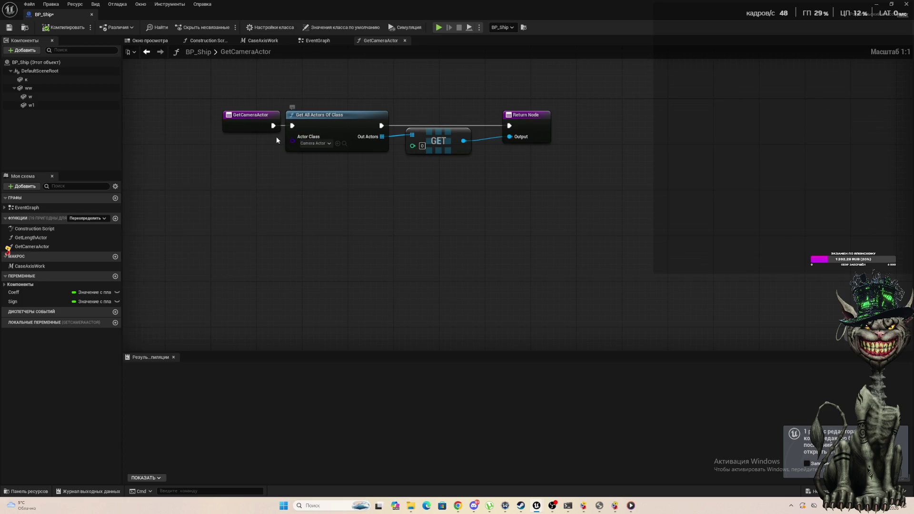
Step: Drag a new link from GetCameraActor, try searching 'get all cam' and 'actor ca', then clear the search
{"action": "left_click_drag", "start_coordinate": [272, 127], "coordinate": [318, 217]}
{"action": "type", "text": "ge"}
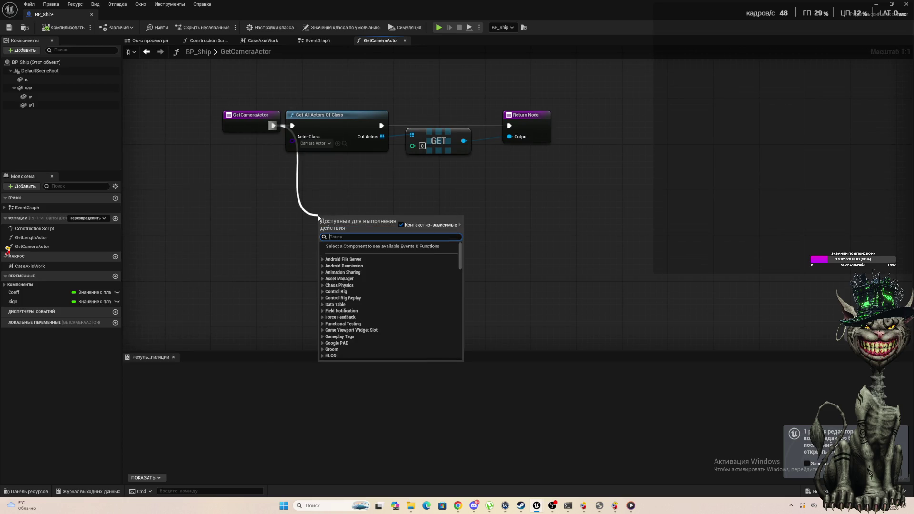
{"action": "type", "text": "t a"}
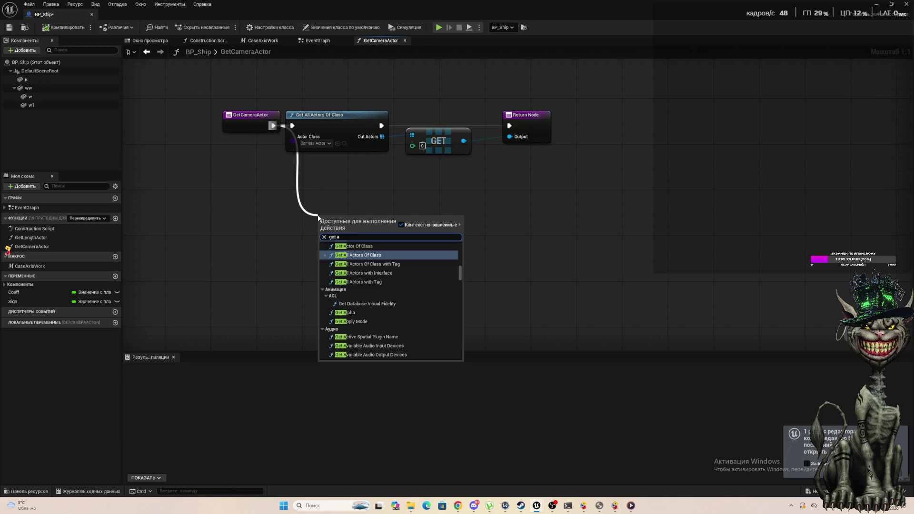
{"action": "type", "text": "ll ca"}
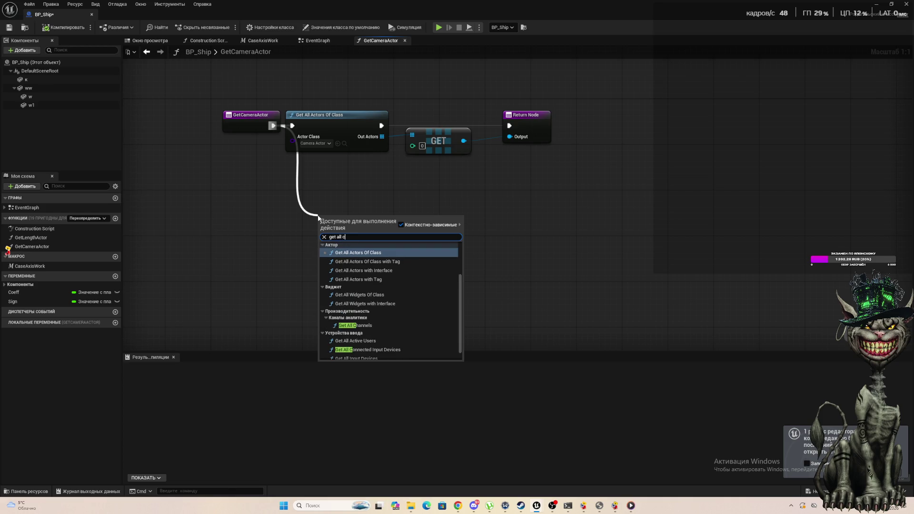
{"action": "type", "text": "m"}
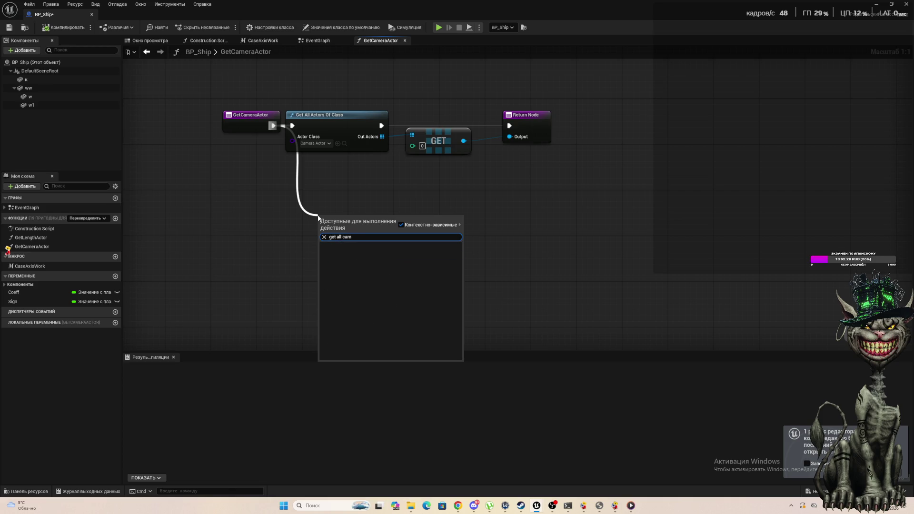
{"action": "key", "text": "BackSpace"}
{"action": "key", "text": "BackSpace"}
{"action": "key", "text": "BackSpace"}
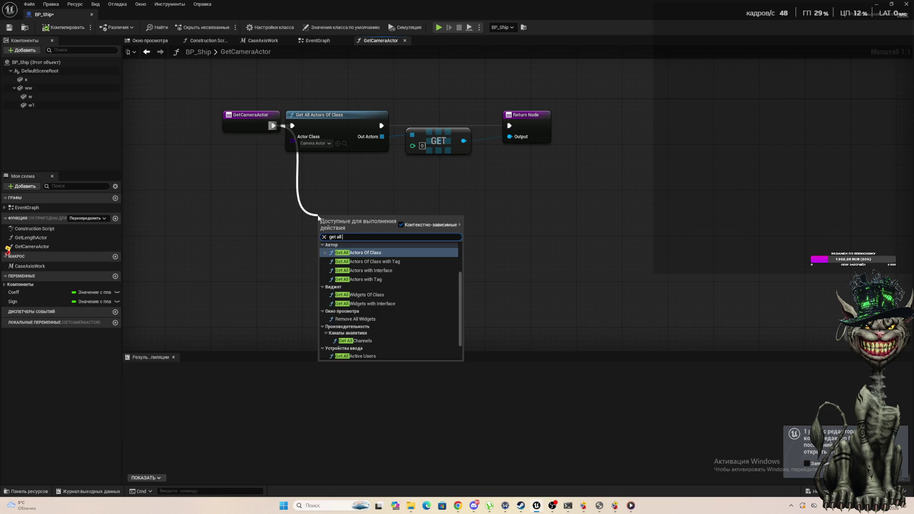
{"action": "type", "text": "actor came"}
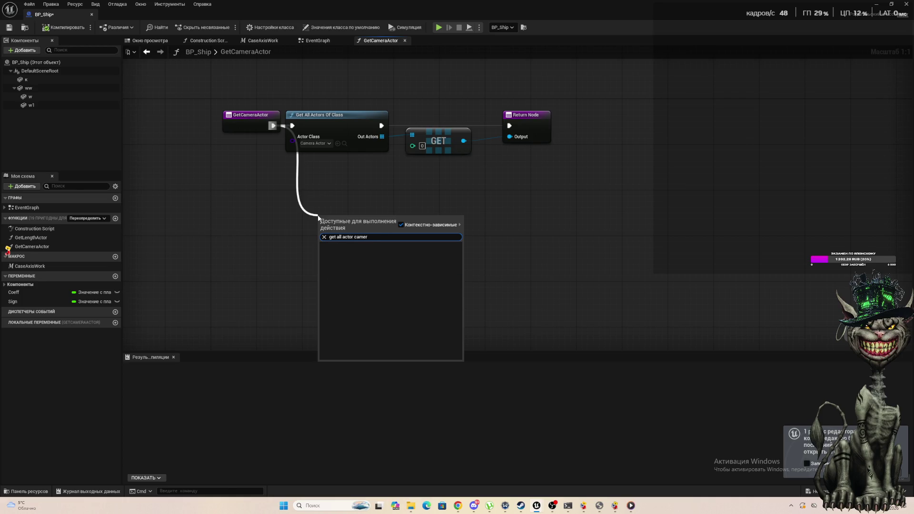
{"action": "key", "text": "ctrl+a"}
{"action": "key", "text": "BackSpace"}
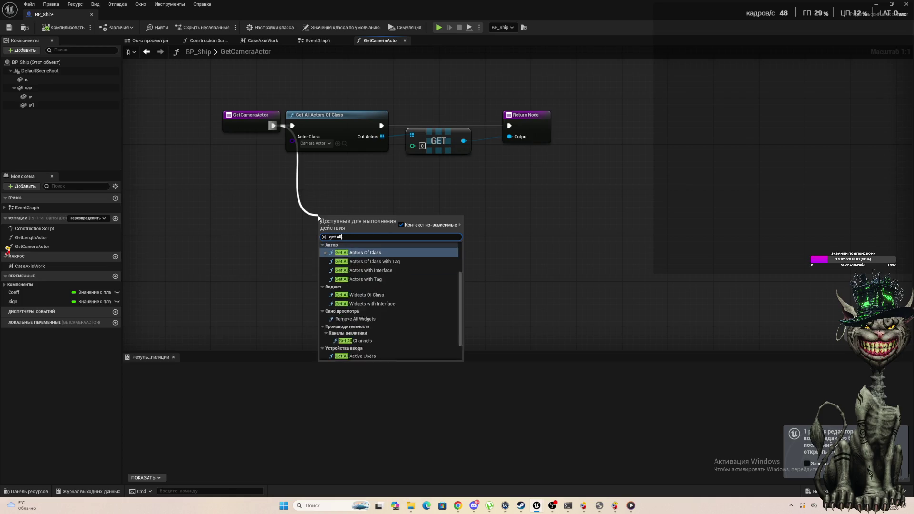
Step: Drag from the GET output pin and search 'cast to actor' to list the Cast To options
{"action": "left_click", "coordinate": [447, 183]}
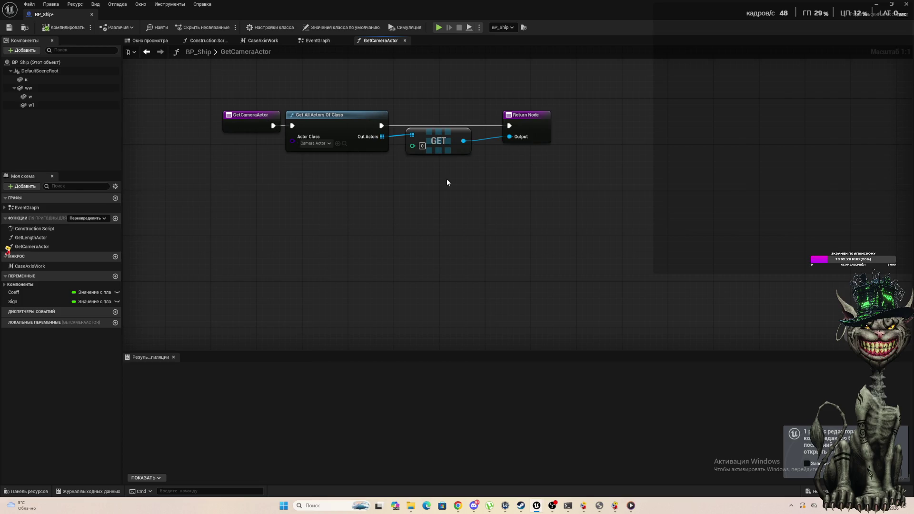
{"action": "left_click_drag", "start_coordinate": [464, 141], "coordinate": [448, 249]}
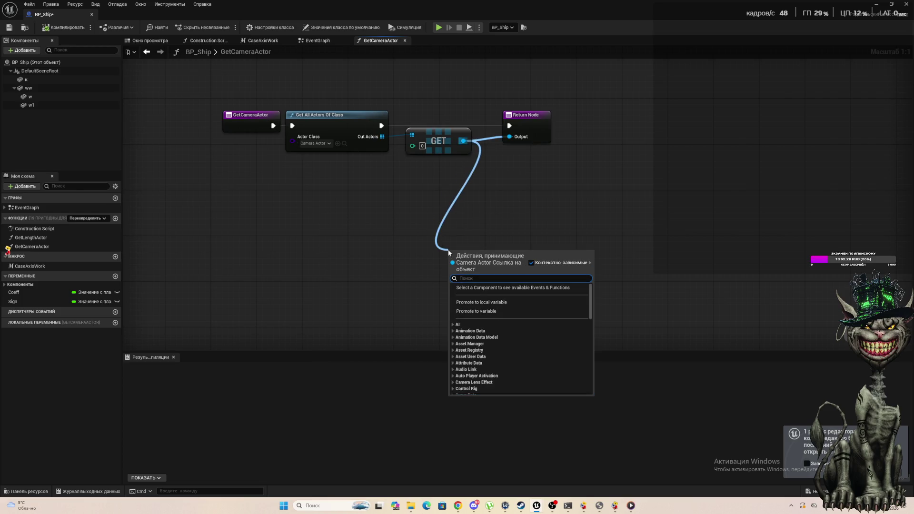
{"action": "type", "text": "cast"}
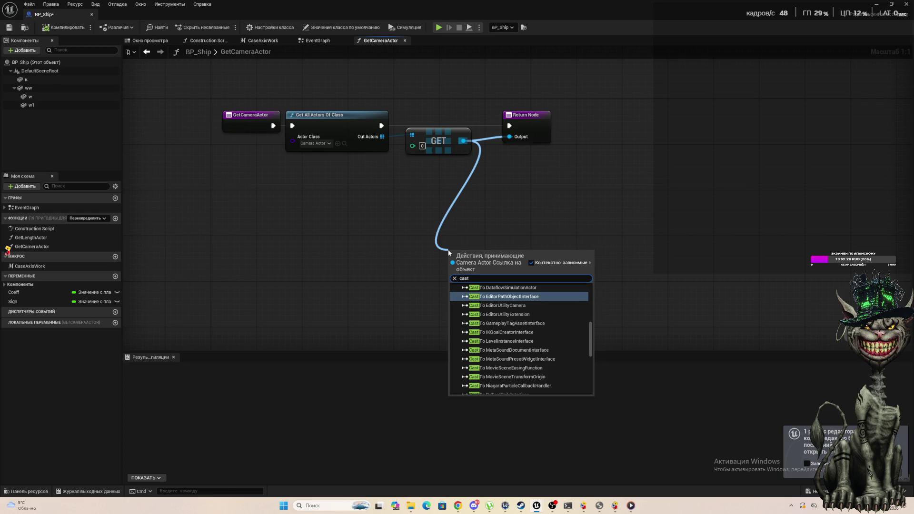
{"action": "type", "text": " to "}
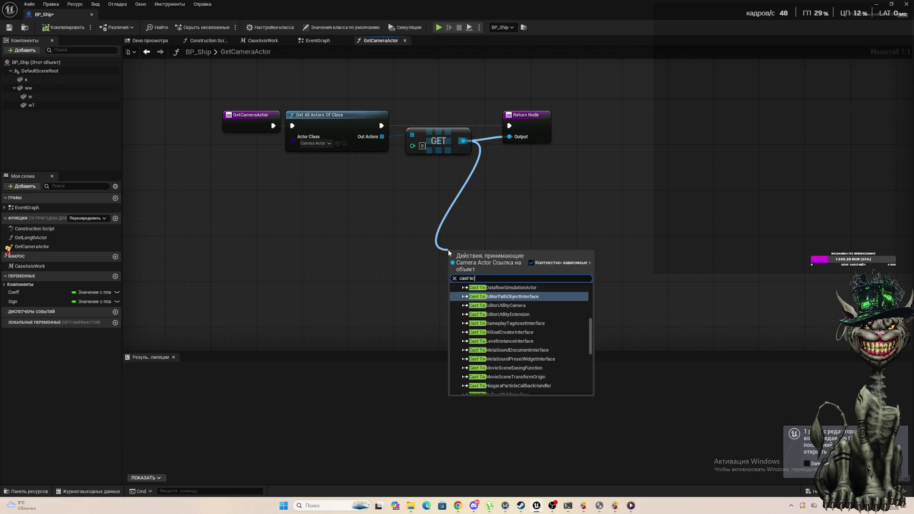
{"action": "type", "text": "ca"}
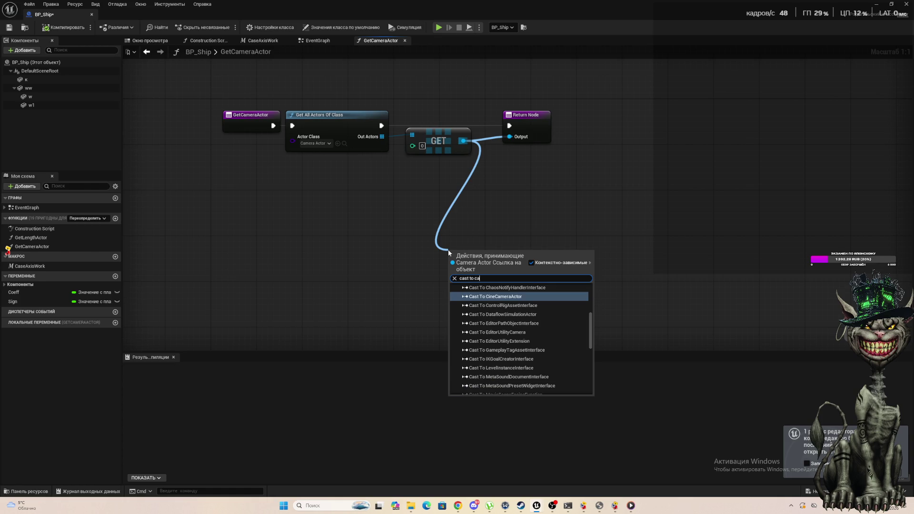
{"action": "type", "text": "m"}
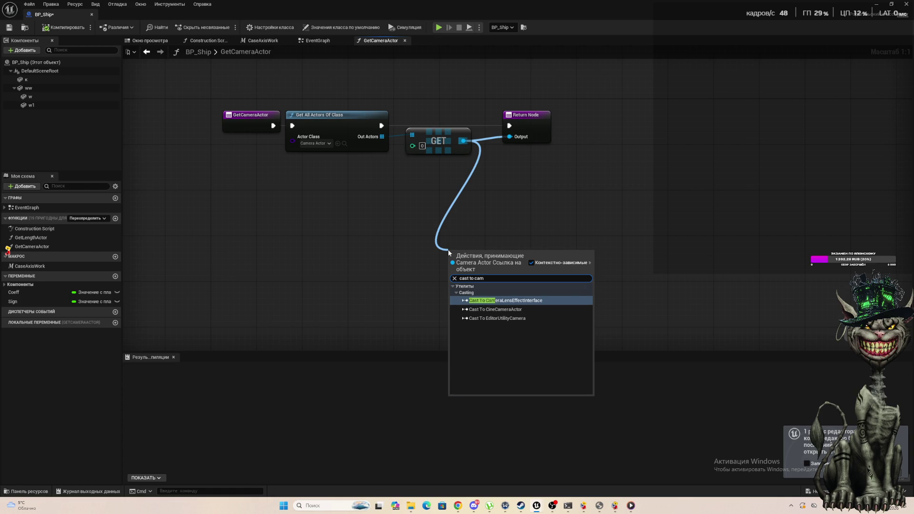
{"action": "key", "text": "BackSpace"}
{"action": "key", "text": "BackSpace"}
{"action": "key", "text": "BackSpace"}
{"action": "type", "text": "a"}
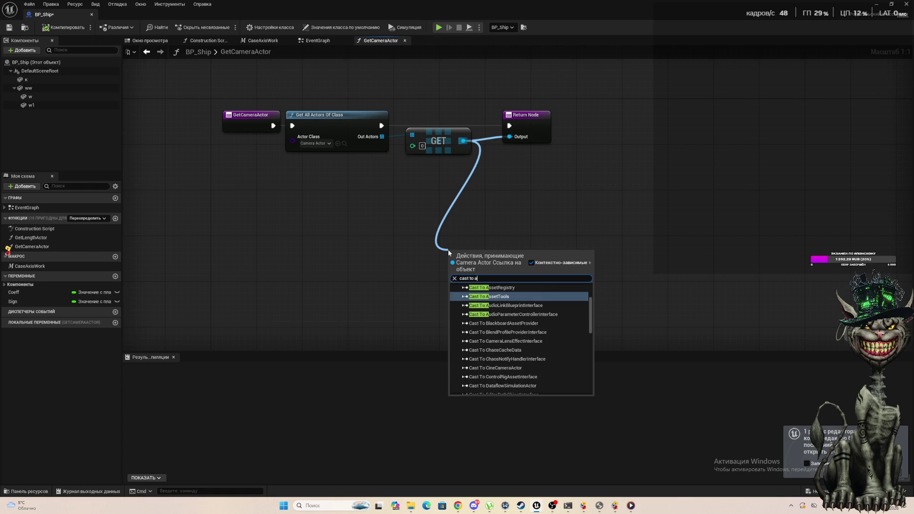
{"action": "type", "text": "ctor"}
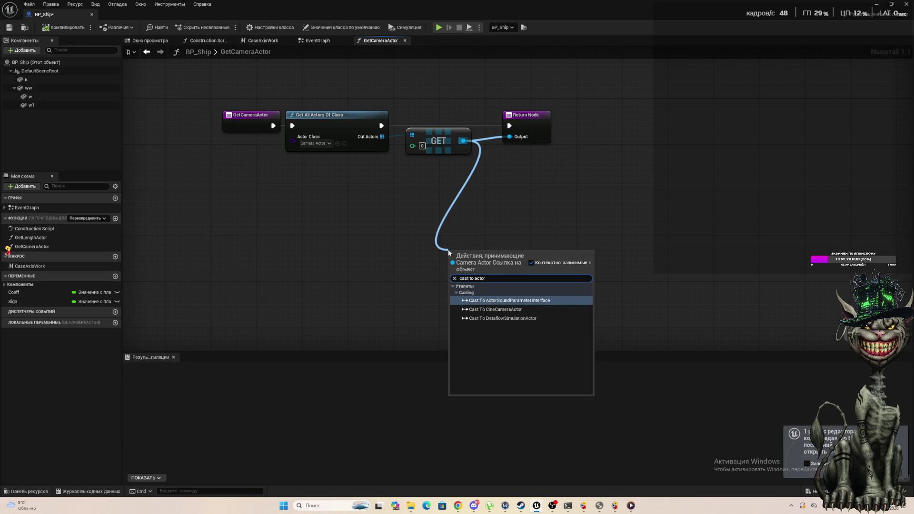
{"action": "type", "text": "camer"}
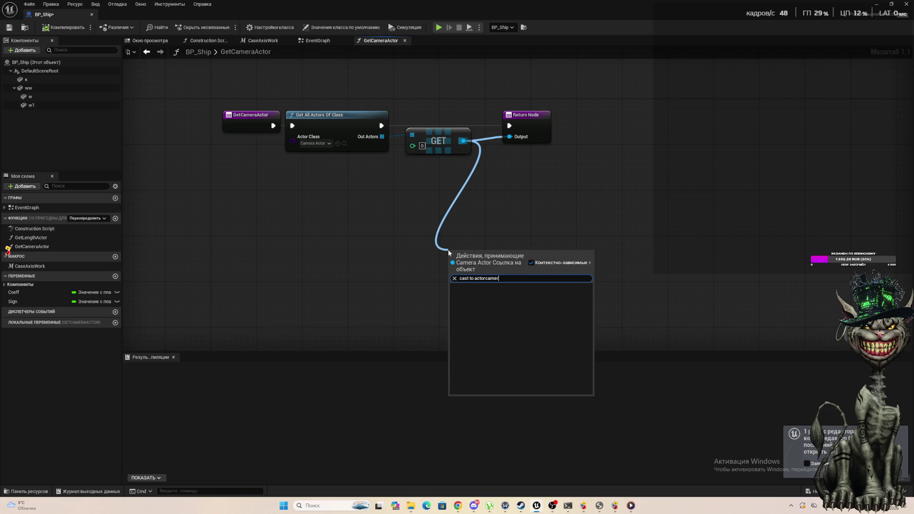
{"action": "key", "text": "BackSpace"}
{"action": "key", "text": "BackSpace"}
{"action": "key", "text": "BackSpace"}
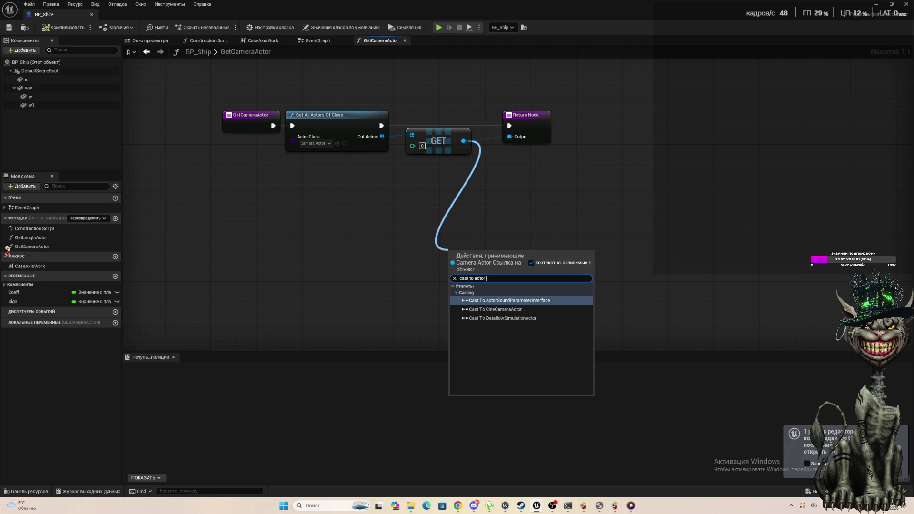
Step: Dismiss the 'cast to actor' action menu with Escape, dropping the dangling wire
{"action": "key", "text": "Escape"}
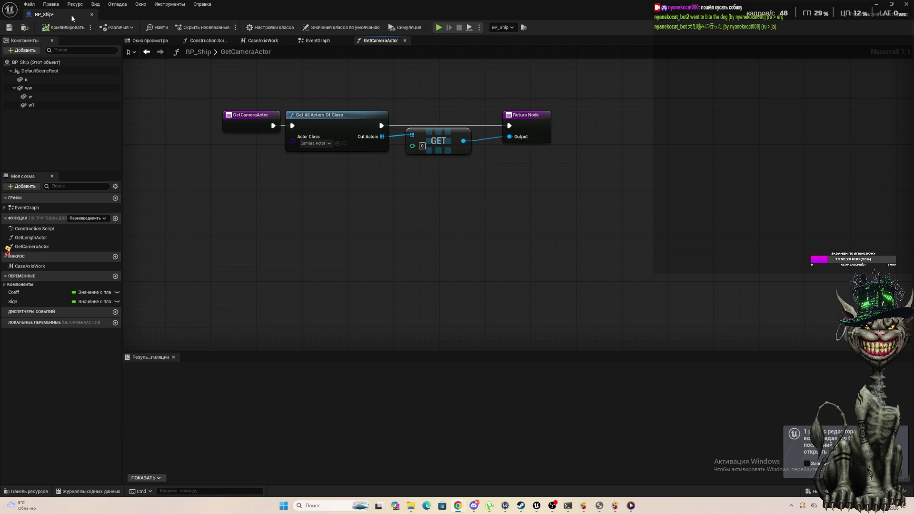
Step: Float BP_Ship as its own window and inspect the CameraActor's location 900, 0, 0 and rotation
{"action": "left_click_drag", "start_coordinate": [72, 18], "coordinate": [79, 117]}
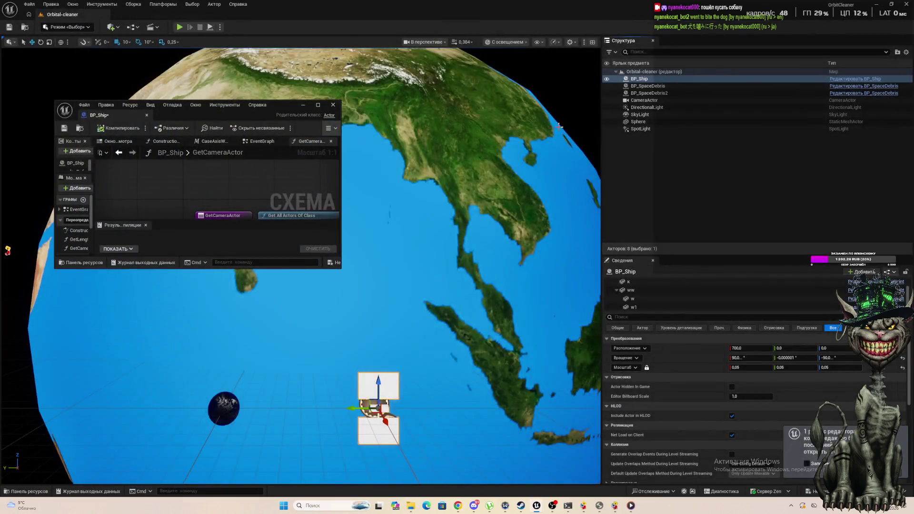
{"action": "left_click", "coordinate": [647, 101]}
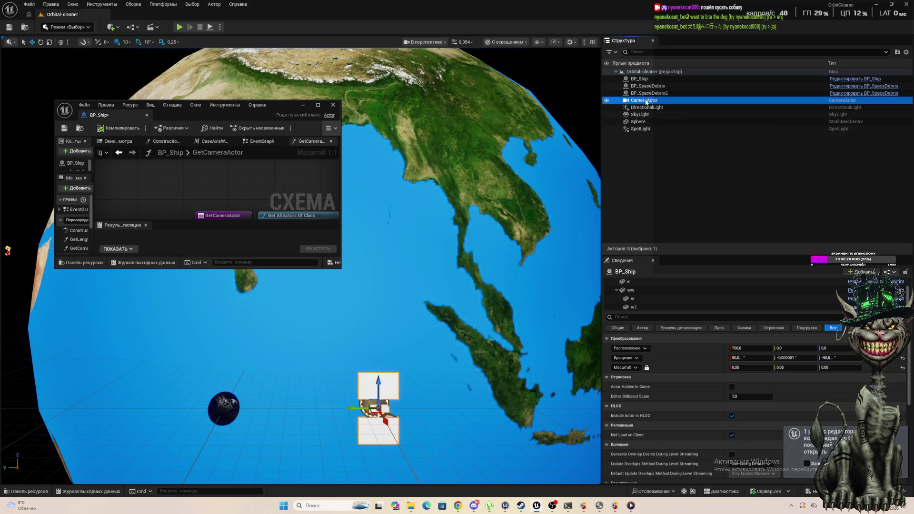
{"action": "mouse_move", "coordinate": [602, 125]}
{"action": "left_mouse_down"}
{"action": "mouse_move", "coordinate": [123, 125]}
{"action": "mouse_move", "coordinate": [229, 125]}
{"action": "left_mouse_up"}
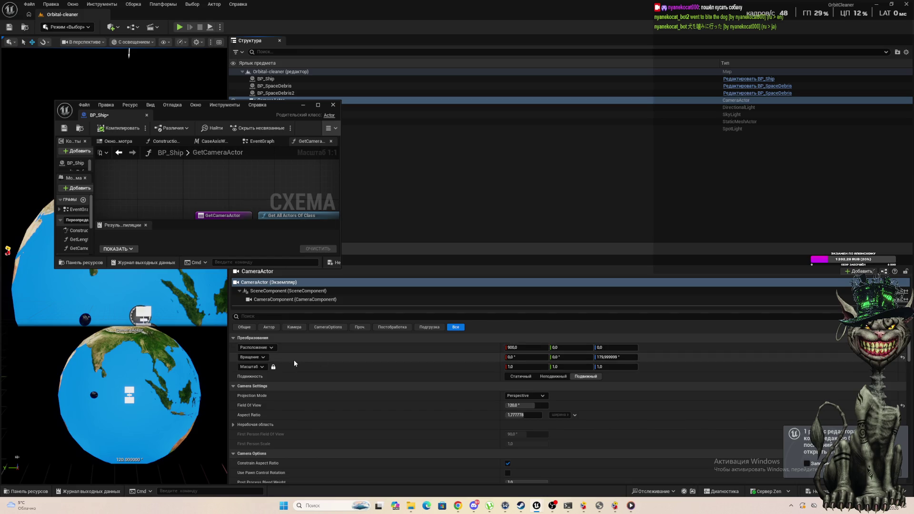
{"action": "left_click", "coordinate": [256, 359]}
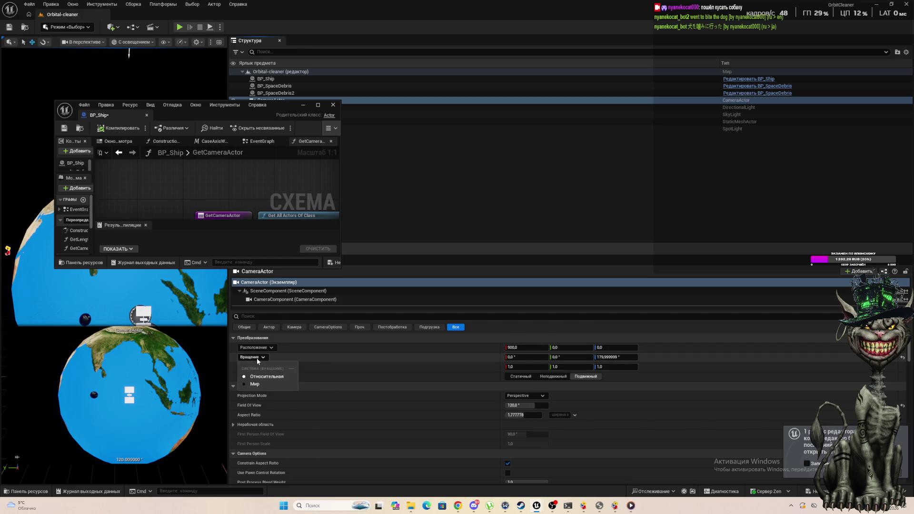
{"action": "left_click", "coordinate": [256, 358]}
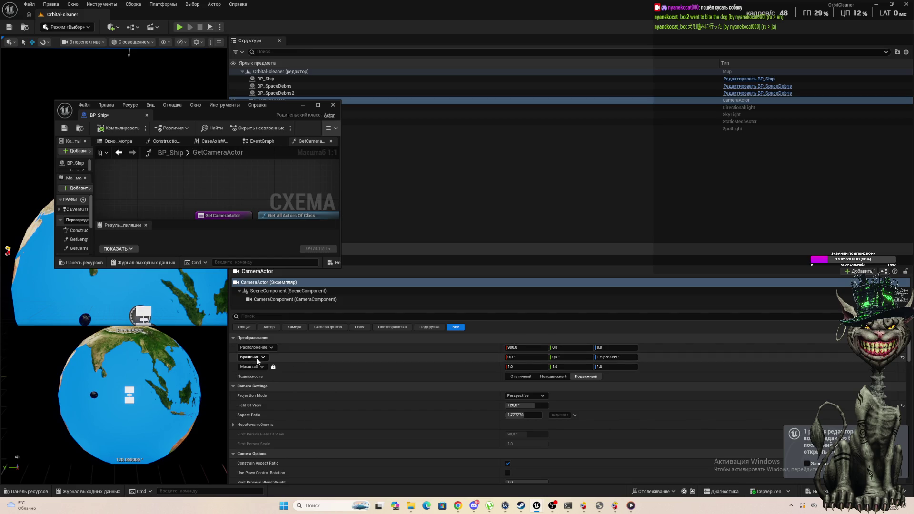
Step: Maximize BP_Ship, switch to the EventGraph and move the Rotator from Axis and Angle node aside
{"action": "left_click", "coordinate": [320, 106]}
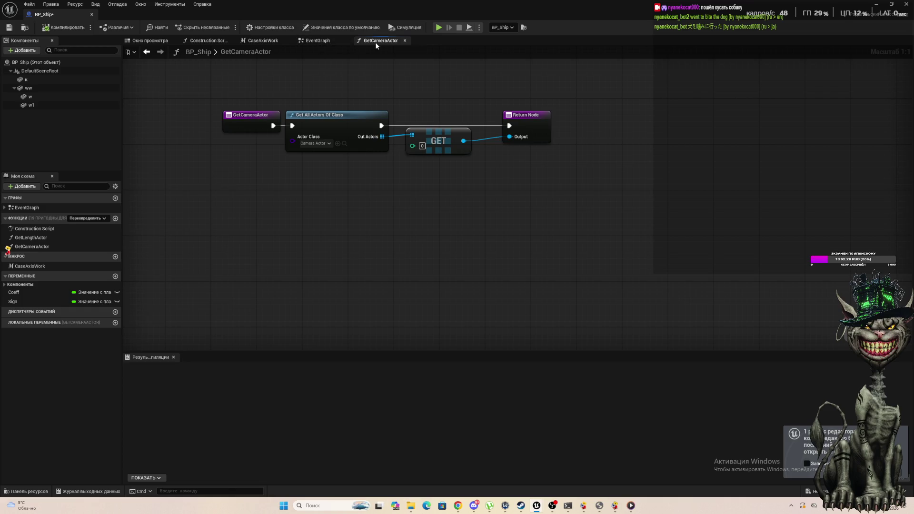
{"action": "left_click", "coordinate": [319, 41]}
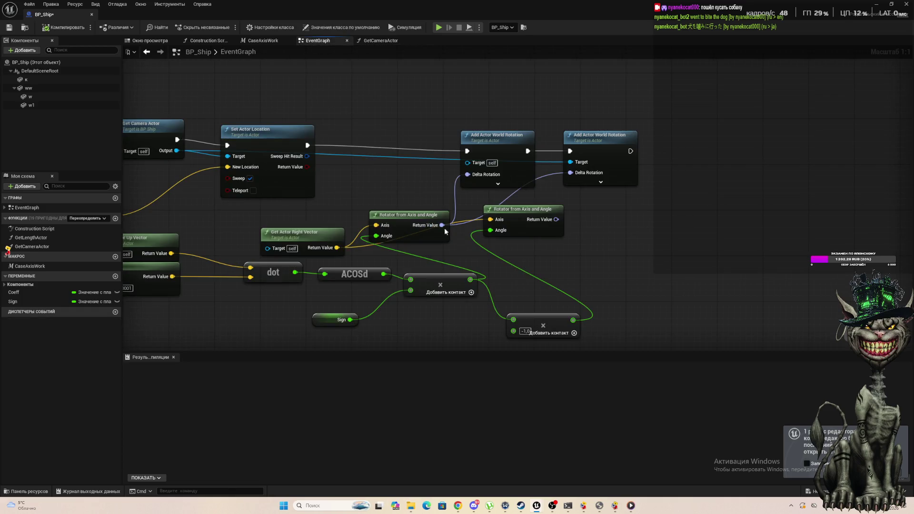
{"action": "scroll", "coordinate": [452, 232], "scroll_direction": "down", "scroll_amount": 5}
{"action": "scroll", "coordinate": [456, 235], "scroll_direction": "up", "scroll_amount": 4}
{"action": "scroll", "coordinate": [258, 168], "scroll_direction": "down", "scroll_amount": 1}
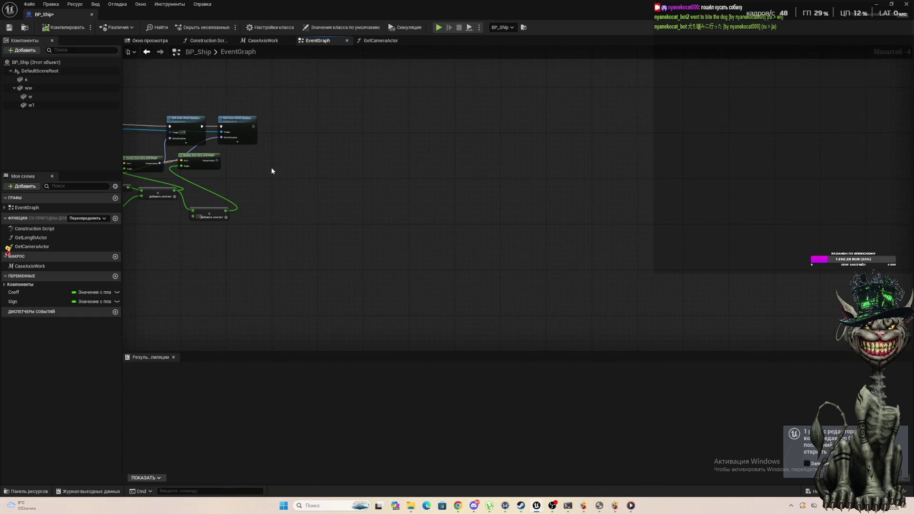
{"action": "scroll", "coordinate": [207, 143], "scroll_direction": "up", "scroll_amount": 4}
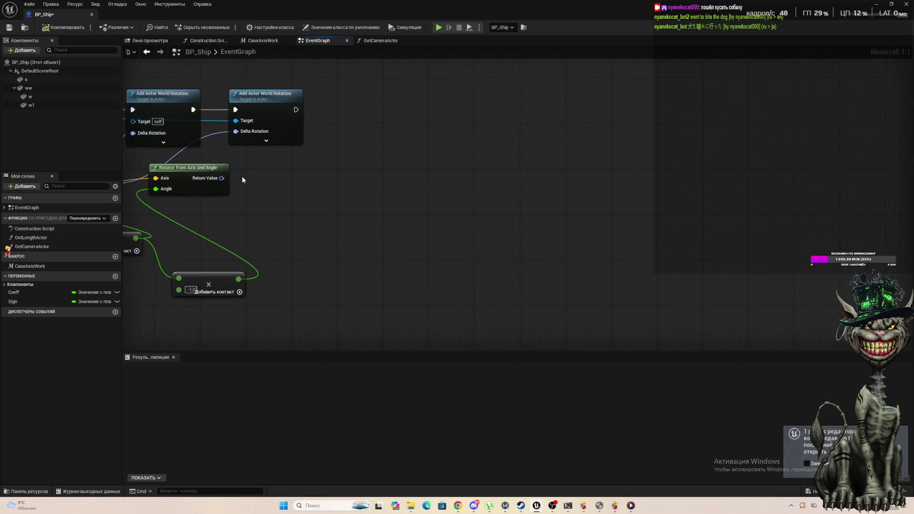
{"action": "left_click_drag", "start_coordinate": [181, 171], "coordinate": [272, 199]}
Step: Select the Get Camera Actor and Add Actor World Rotation nodes for copying
{"action": "scroll", "coordinate": [272, 199], "scroll_direction": "down", "scroll_amount": 1}
{"action": "scroll", "coordinate": [272, 199], "scroll_direction": "down", "scroll_amount": 5}
{"action": "scroll", "coordinate": [253, 189], "scroll_direction": "down", "scroll_amount": 3}
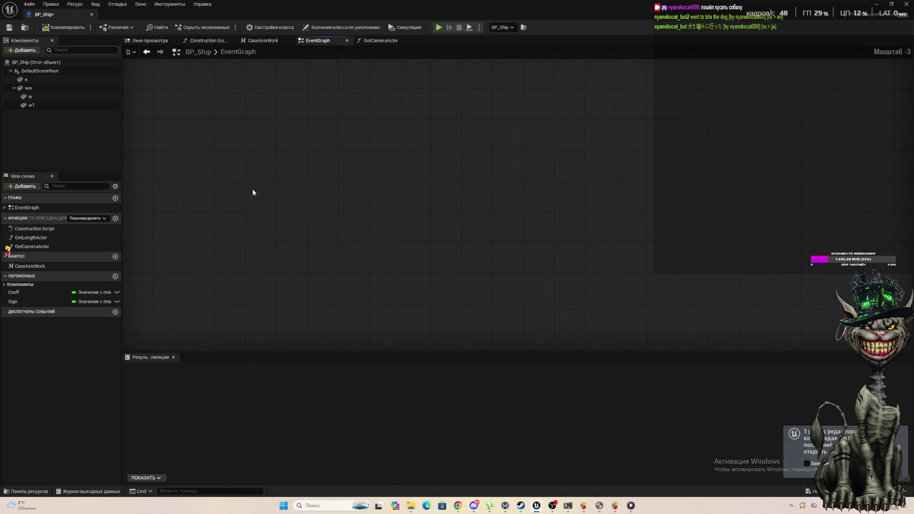
{"action": "scroll", "coordinate": [208, 190], "scroll_direction": "up", "scroll_amount": 10}
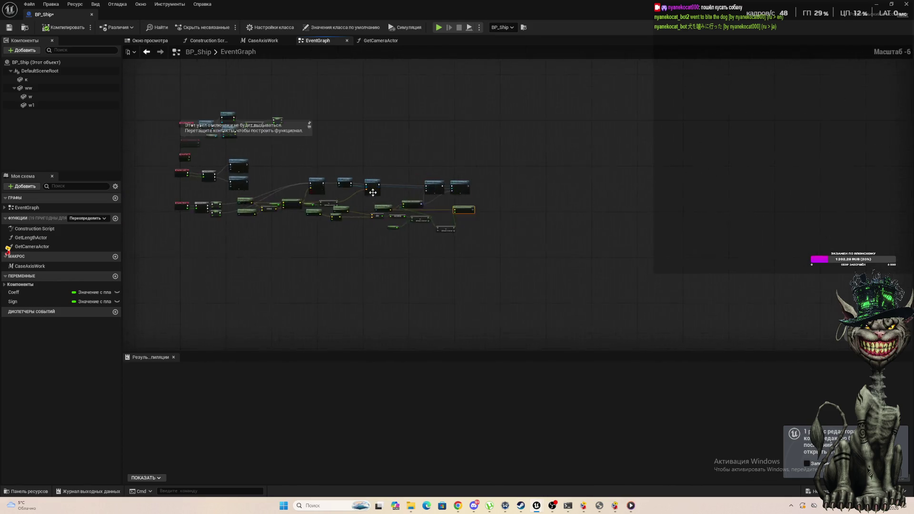
{"action": "left_click", "coordinate": [233, 145]}
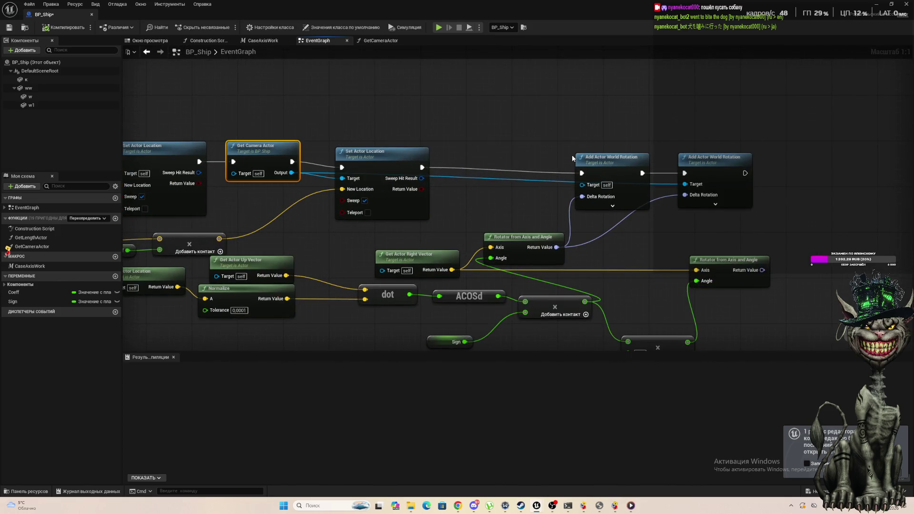
{"action": "left_click", "coordinate": [701, 165], "text": "ctrl"}
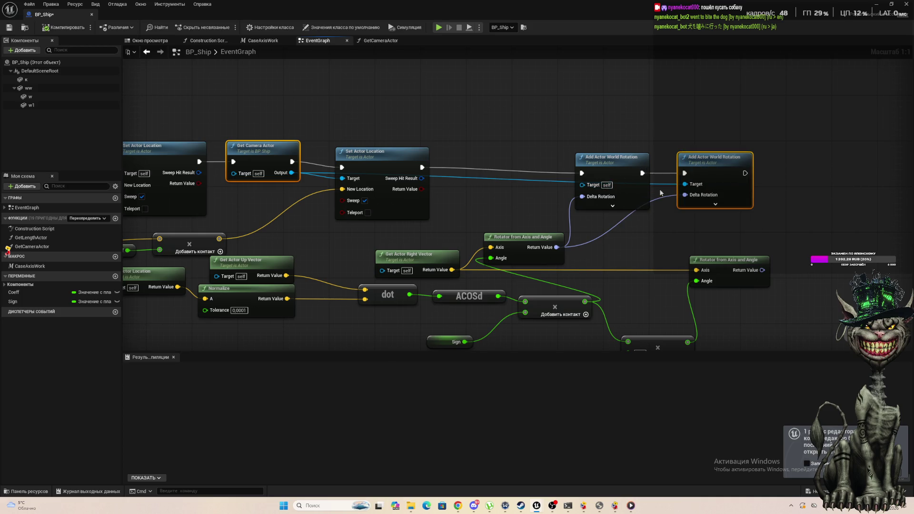
{"action": "scroll", "coordinate": [588, 151], "scroll_direction": "down", "scroll_amount": 5}
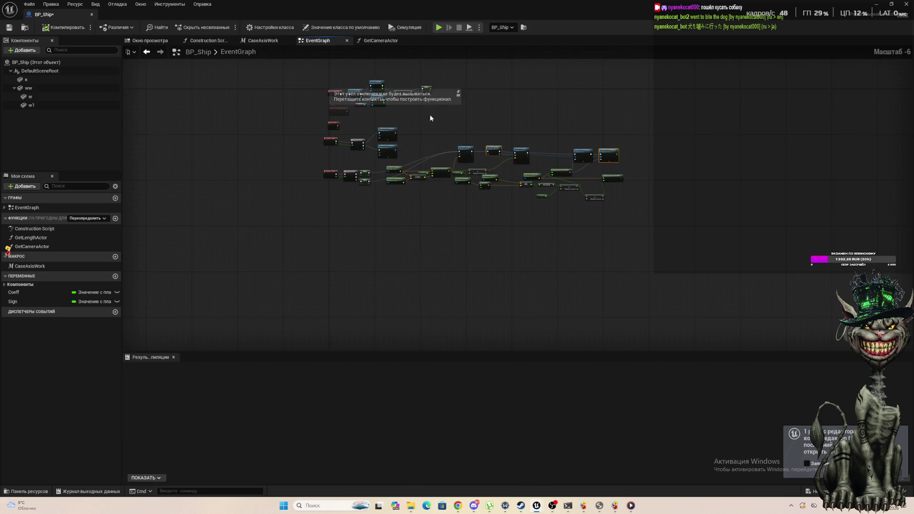
{"action": "scroll", "coordinate": [429, 116], "scroll_direction": "up", "scroll_amount": 5}
Step: Paste the node pair by Event Tick and wire Event Tick → Get Camera Actor → rotation Target
{"action": "key", "text": "ctrl+v"}
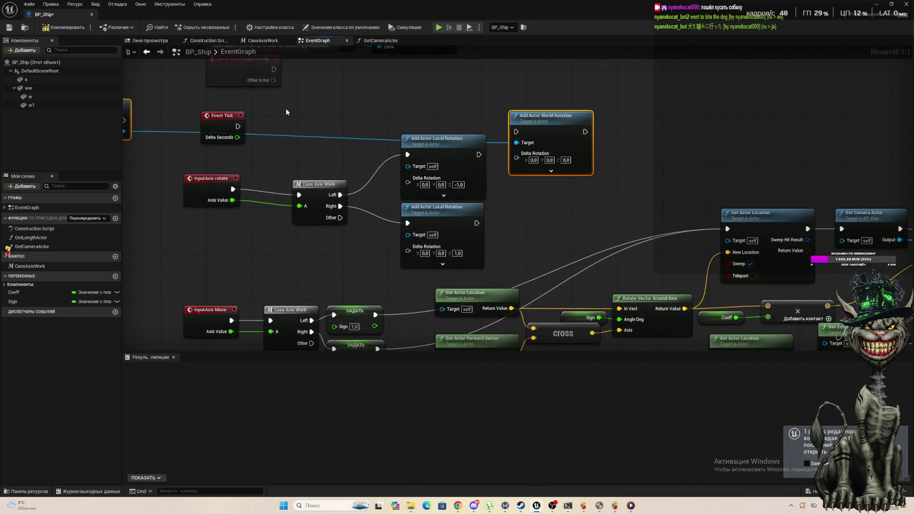
{"action": "mouse_move", "coordinate": [162, 106]}
{"action": "left_mouse_down"}
{"action": "mouse_move", "coordinate": [395, 113]}
{"action": "mouse_move", "coordinate": [368, 112]}
{"action": "left_mouse_up"}
{"action": "left_click_drag", "start_coordinate": [259, 127], "coordinate": [310, 125]}
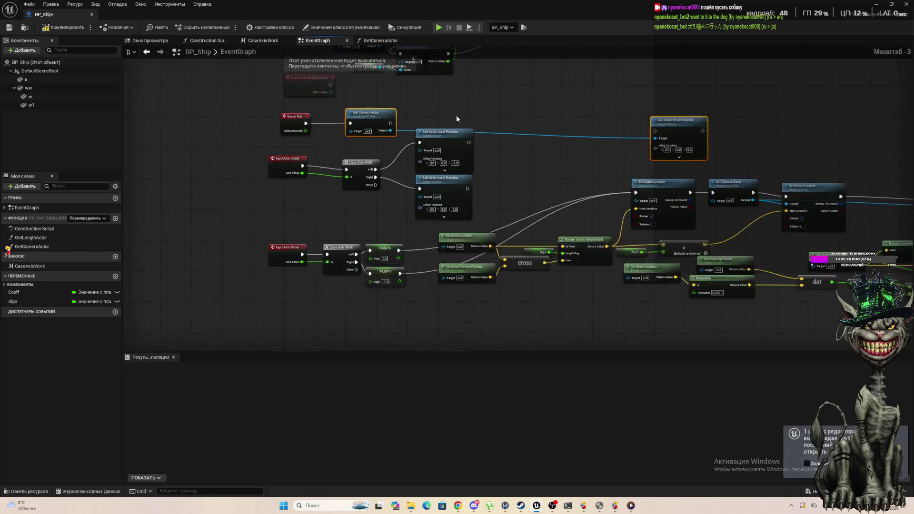
{"action": "left_click_drag", "start_coordinate": [456, 115], "coordinate": [337, 121]}
{"action": "mouse_move", "coordinate": [650, 122]}
{"action": "left_mouse_down"}
{"action": "mouse_move", "coordinate": [446, 114]}
{"action": "mouse_move", "coordinate": [607, 125]}
{"action": "mouse_move", "coordinate": [508, 120]}
{"action": "left_mouse_up"}
{"action": "left_click_drag", "start_coordinate": [236, 96], "coordinate": [321, 96]}
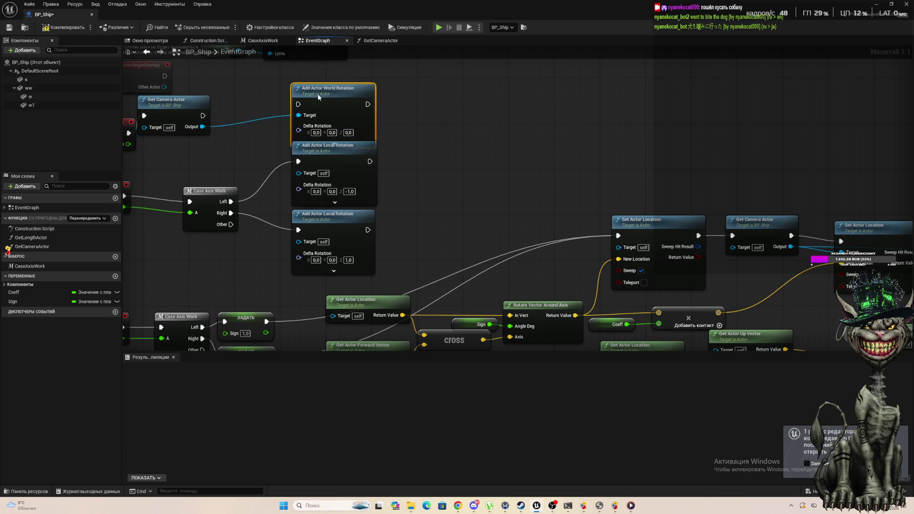
{"action": "left_click_drag", "start_coordinate": [202, 127], "coordinate": [299, 115]}
{"action": "mouse_move", "coordinate": [202, 116]}
{"action": "left_mouse_down"}
{"action": "mouse_move", "coordinate": [292, 114]}
{"action": "mouse_move", "coordinate": [299, 104]}
{"action": "left_mouse_up"}
Step: Set the camera rotation's Delta Rotation Z to 1.0 and compile BP_Ship
{"action": "left_click", "coordinate": [348, 132]}
{"action": "type", "text": "1"}
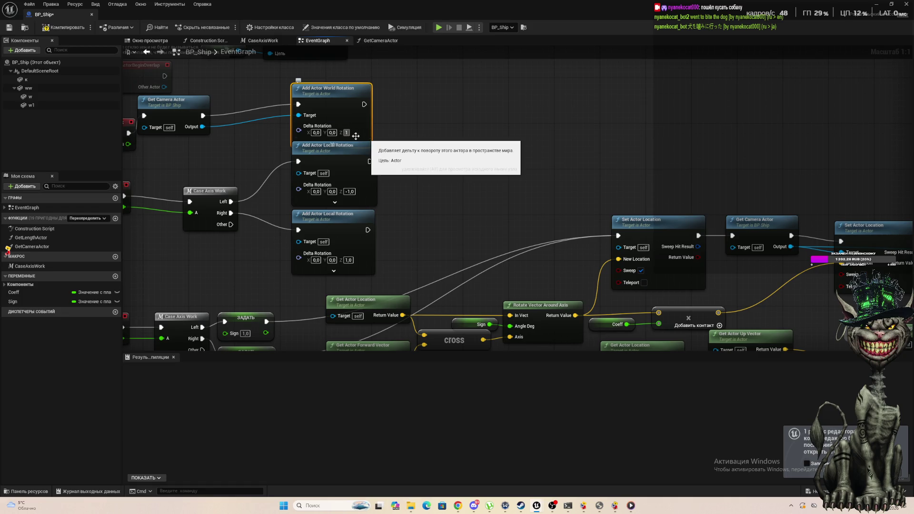
{"action": "type", "text": "0"}
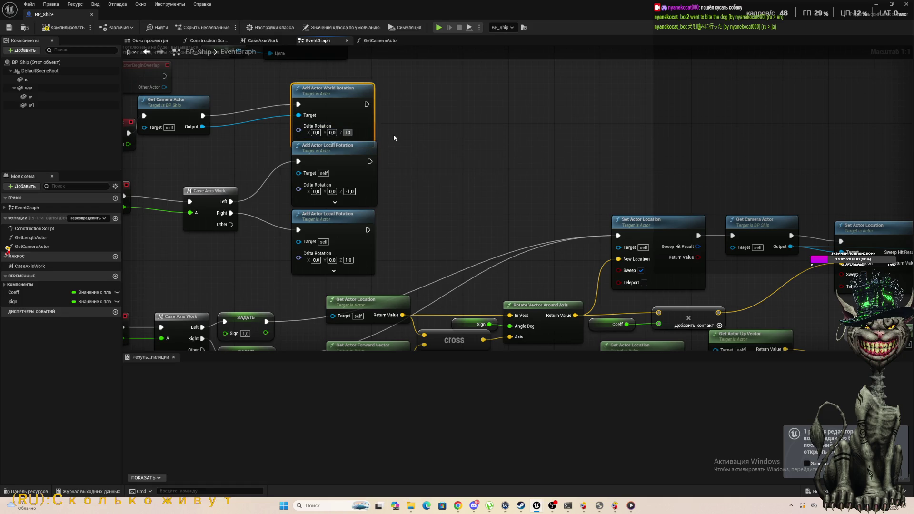
{"action": "left_click", "coordinate": [393, 138]}
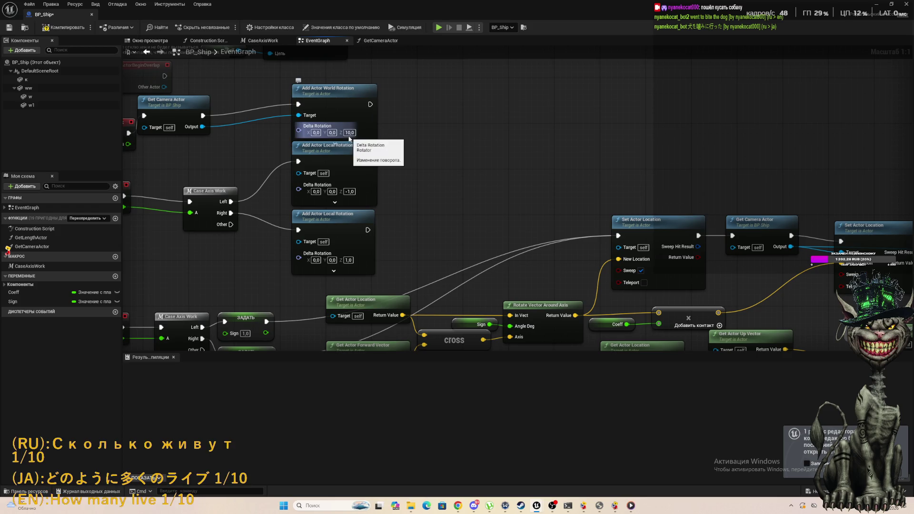
{"action": "left_click", "coordinate": [354, 133]}
{"action": "key", "text": "ctrl+z"}
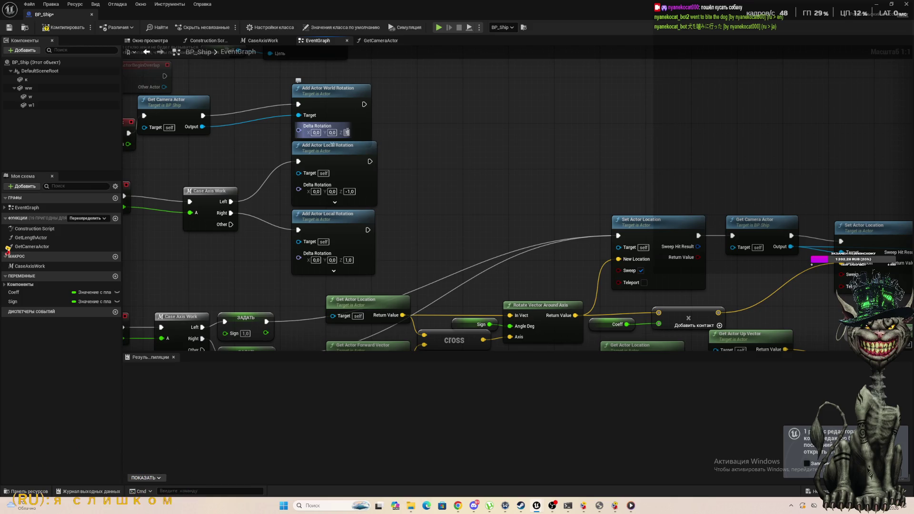
{"action": "left_click", "coordinate": [67, 27]}
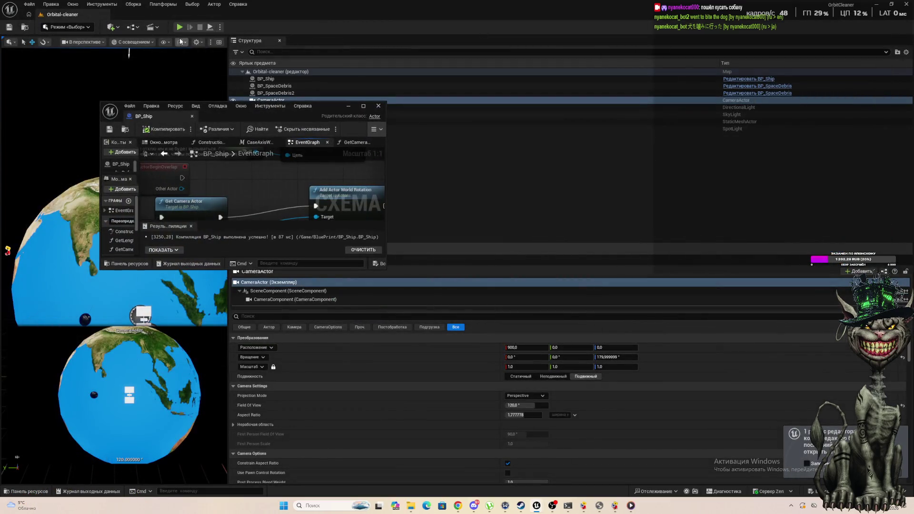
Step: Play the level and maximize the BP_Ship Blueprint window to watch the graph run
{"action": "left_click", "coordinate": [178, 29]}
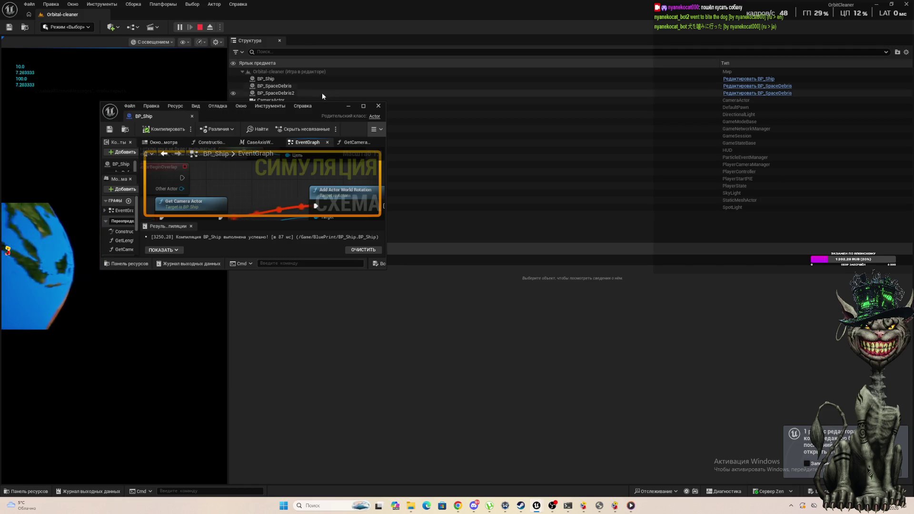
{"action": "double_click", "coordinate": [340, 105]}
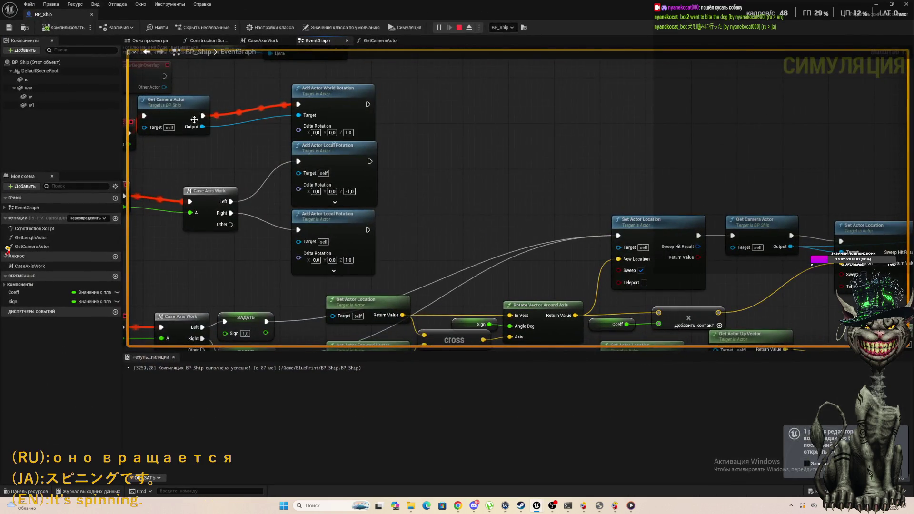
Step: Delete the Get Camera Actor and its world rotation node, then recompile BP_Ship
{"action": "left_click", "coordinate": [174, 102]}
{"action": "left_click", "coordinate": [319, 87]}
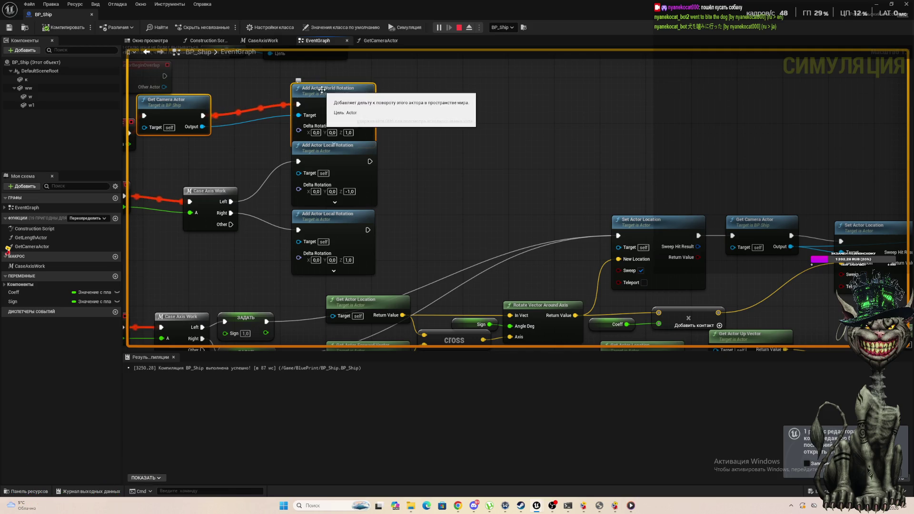
{"action": "key", "text": "Delete"}
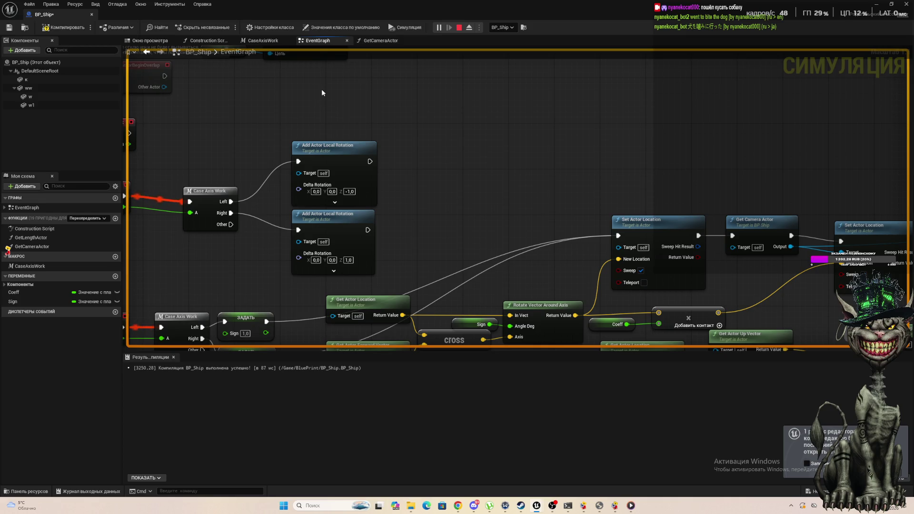
{"action": "left_click", "coordinate": [60, 27]}
Step: Set an F9 breakpoint on the second Add Actor World Rotation node
{"action": "scroll", "coordinate": [274, 128], "scroll_direction": "down", "scroll_amount": 6}
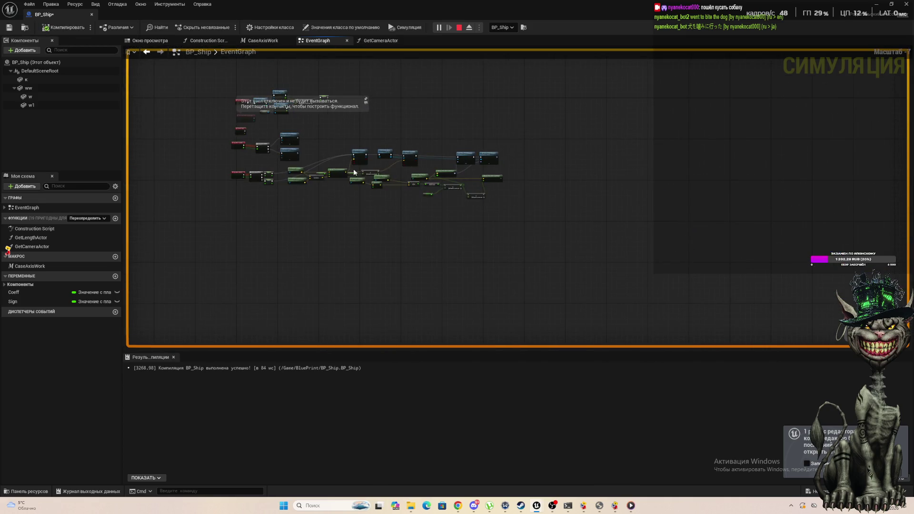
{"action": "scroll", "coordinate": [476, 171], "scroll_direction": "up", "scroll_amount": 6}
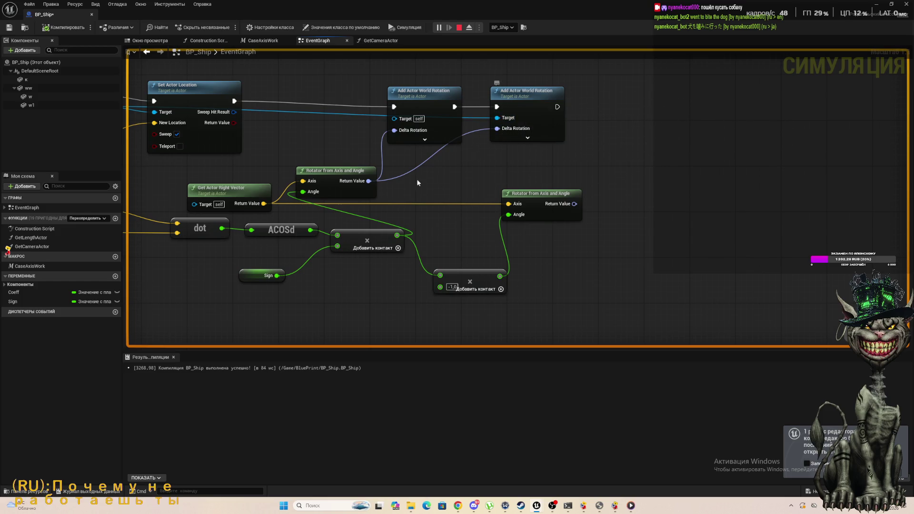
{"action": "mouse_move", "coordinate": [373, 183]}
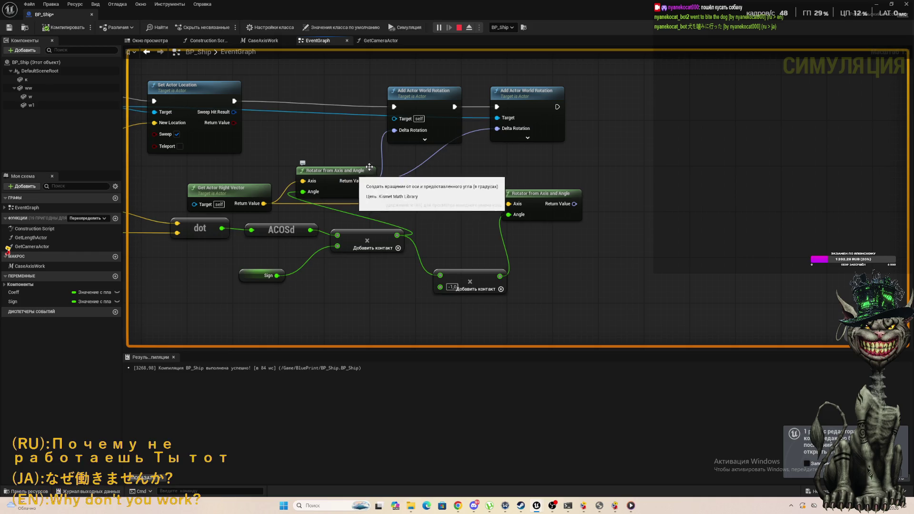
{"action": "left_click", "coordinate": [499, 100]}
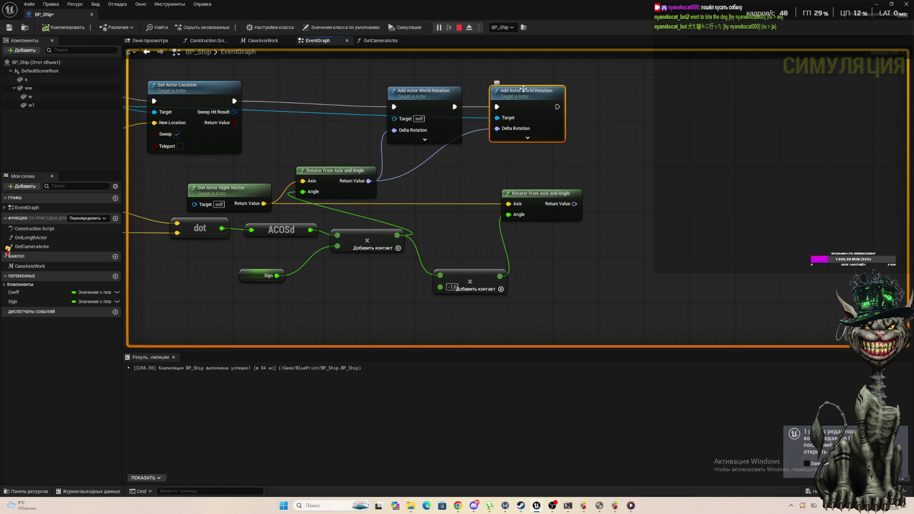
{"action": "key", "text": "F9"}
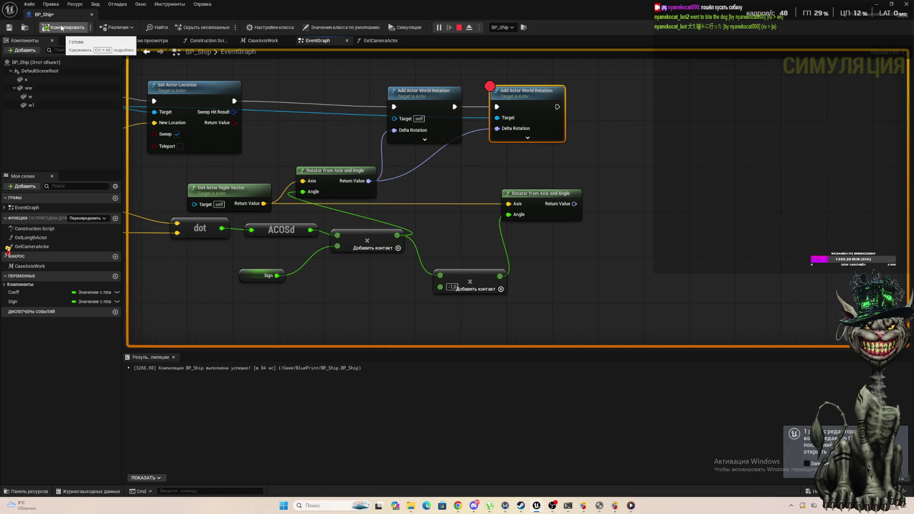
Step: Recompile BP_Ship and bring its editor back full screen with a wider event graph
{"action": "left_click", "coordinate": [62, 27]}
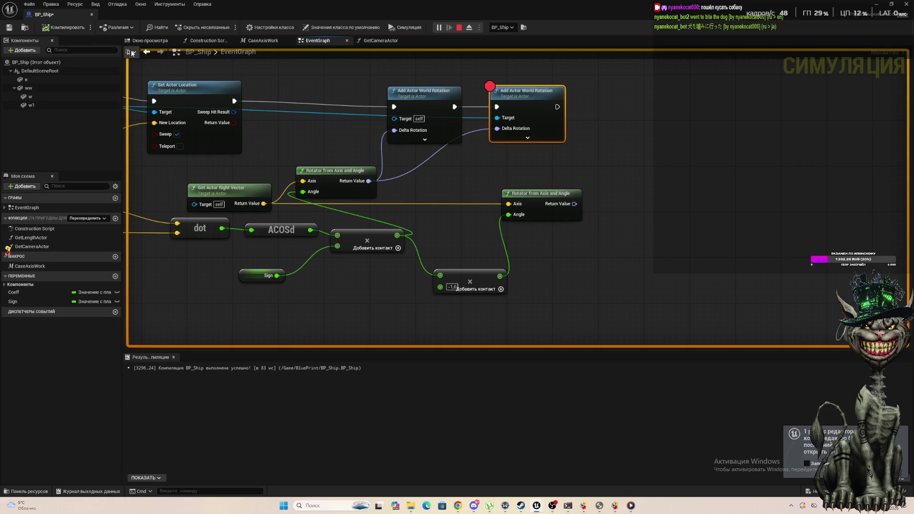
{"action": "left_click", "coordinate": [447, 29]}
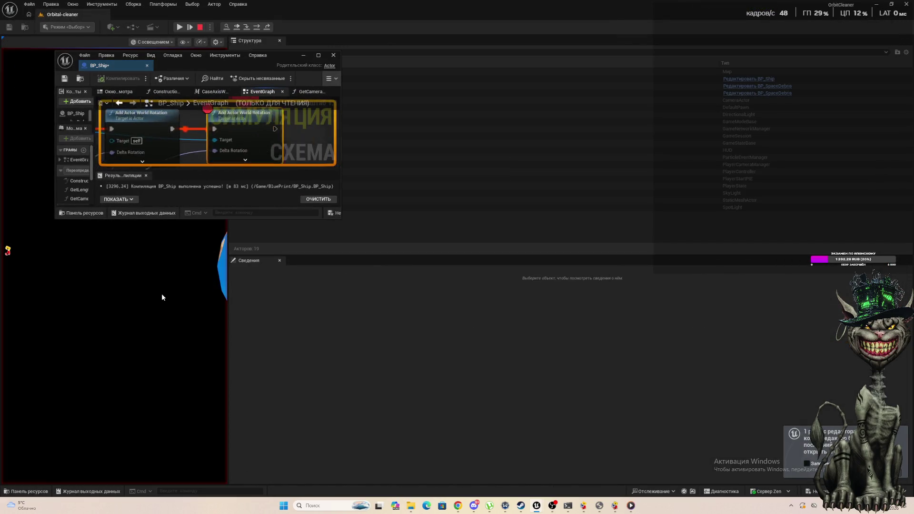
{"action": "left_click", "coordinate": [319, 54]}
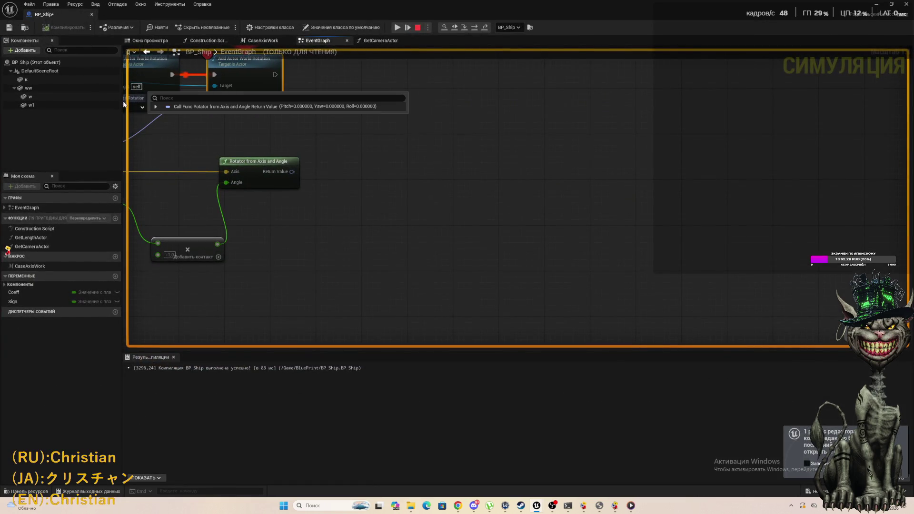
{"action": "left_click_drag", "start_coordinate": [123, 115], "coordinate": [73, 116]}
Step: Read the breakpoint debug values, with the rotator returning 0, 0, 0, then resume the simulation
{"action": "scroll", "coordinate": [185, 108], "scroll_direction": "down", "scroll_amount": 5}
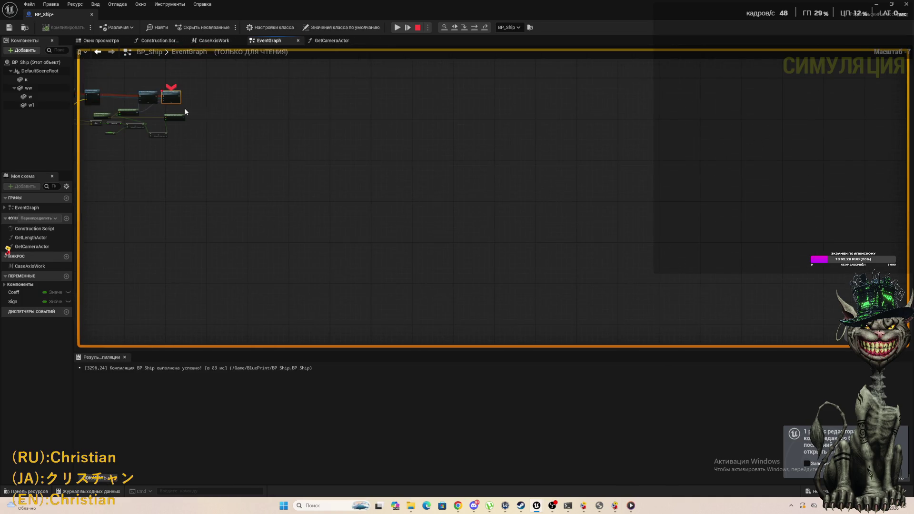
{"action": "mouse_move", "coordinate": [128, 98]}
{"action": "scroll", "coordinate": [256, 87], "scroll_direction": "up", "scroll_amount": 5}
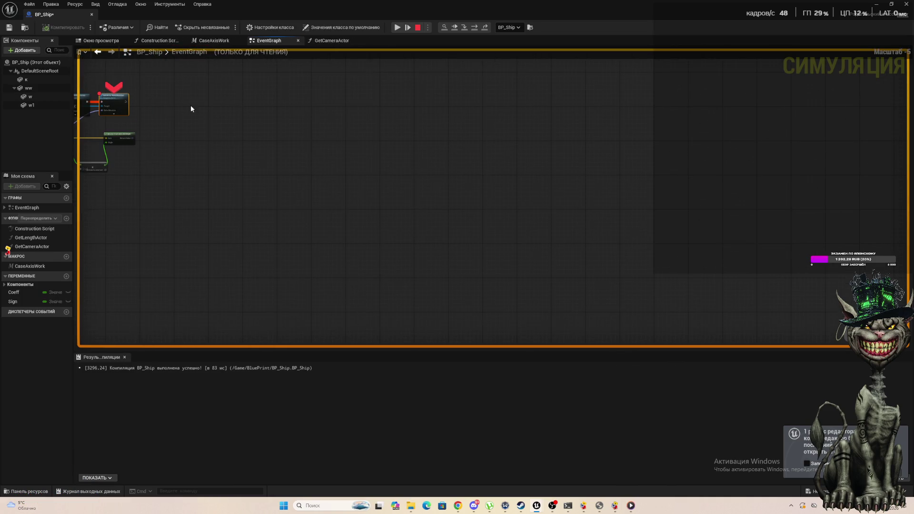
{"action": "scroll", "coordinate": [167, 108], "scroll_direction": "up", "scroll_amount": 2}
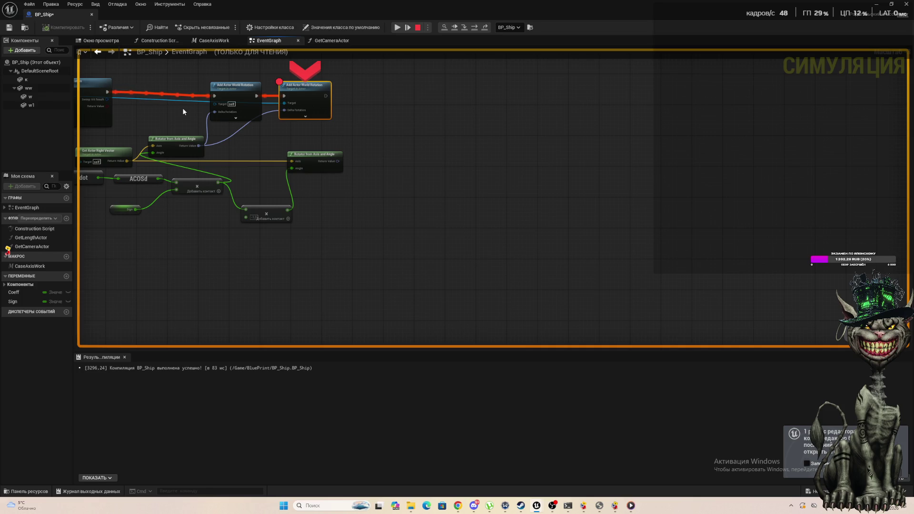
{"action": "scroll", "coordinate": [219, 100], "scroll_direction": "down", "scroll_amount": 3}
{"action": "scroll", "coordinate": [232, 115], "scroll_direction": "up", "scroll_amount": 5}
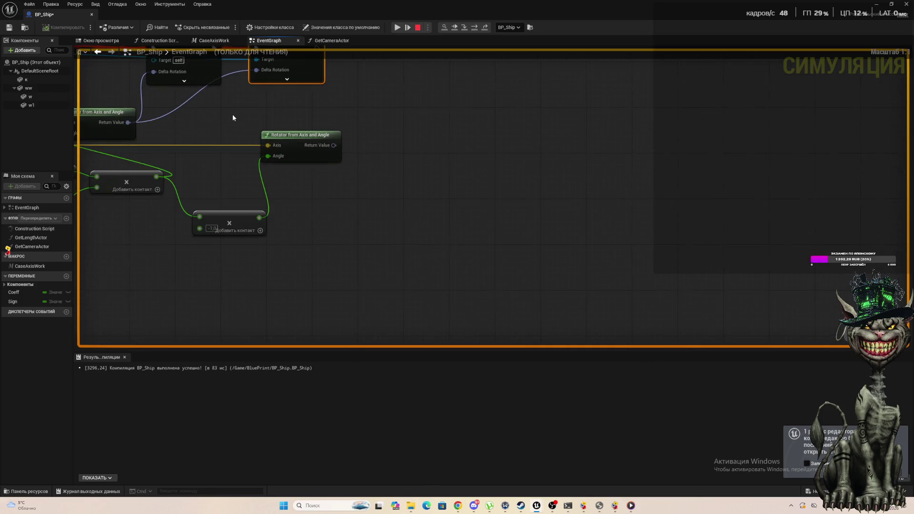
{"action": "mouse_move", "coordinate": [108, 128]}
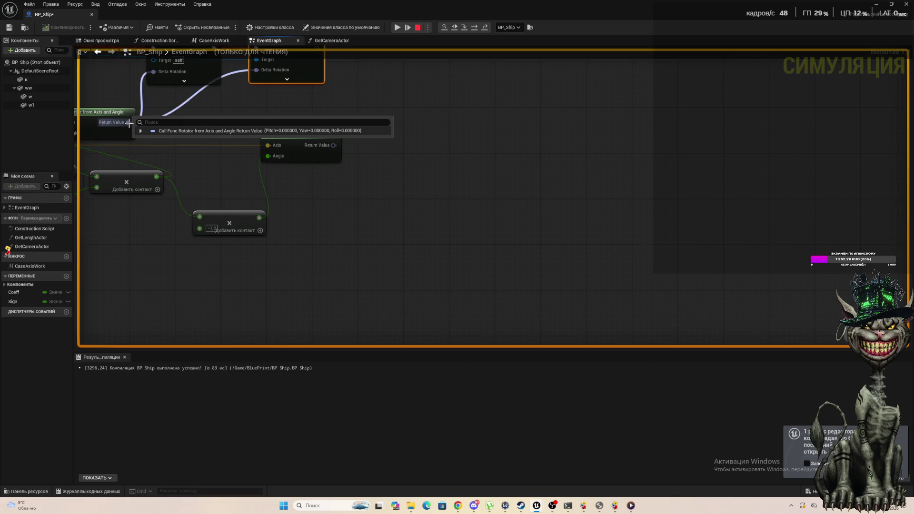
{"action": "mouse_move", "coordinate": [190, 85]}
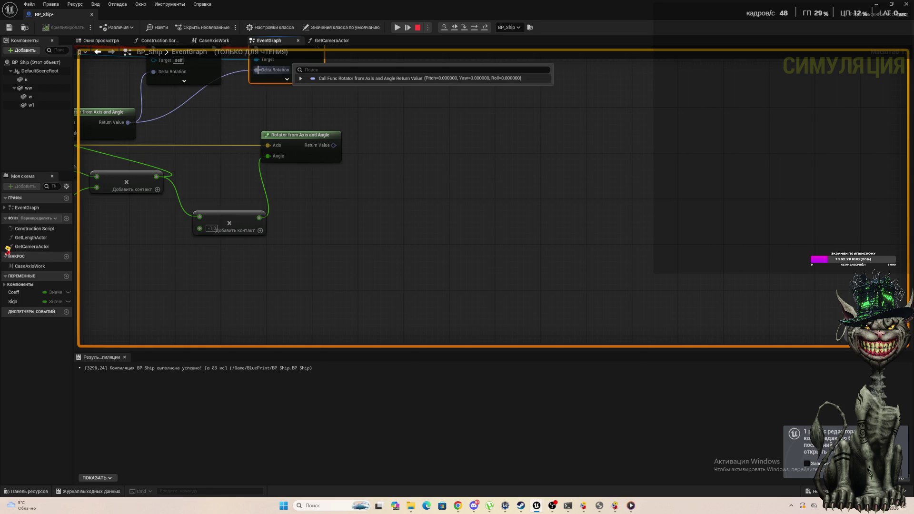
{"action": "left_click", "coordinate": [457, 29]}
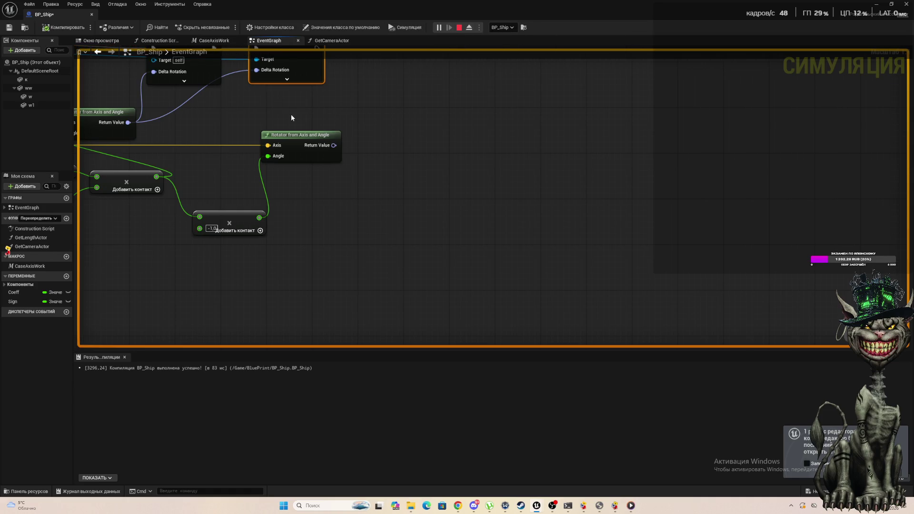
Step: Put an F9 breakpoint on BP_Ship's first Add Actor World Rotation node and resume the simulation
{"action": "double_click", "coordinate": [60, 16]}
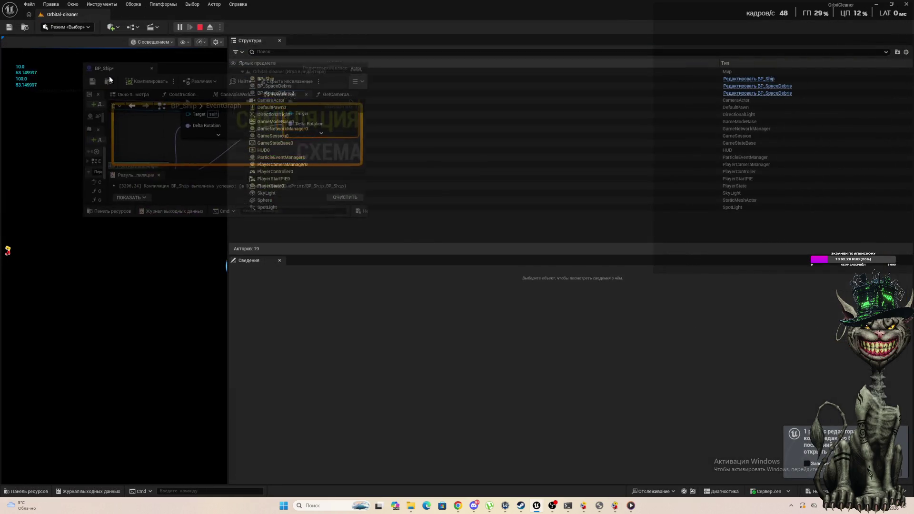
{"action": "left_click", "coordinate": [23, 103]}
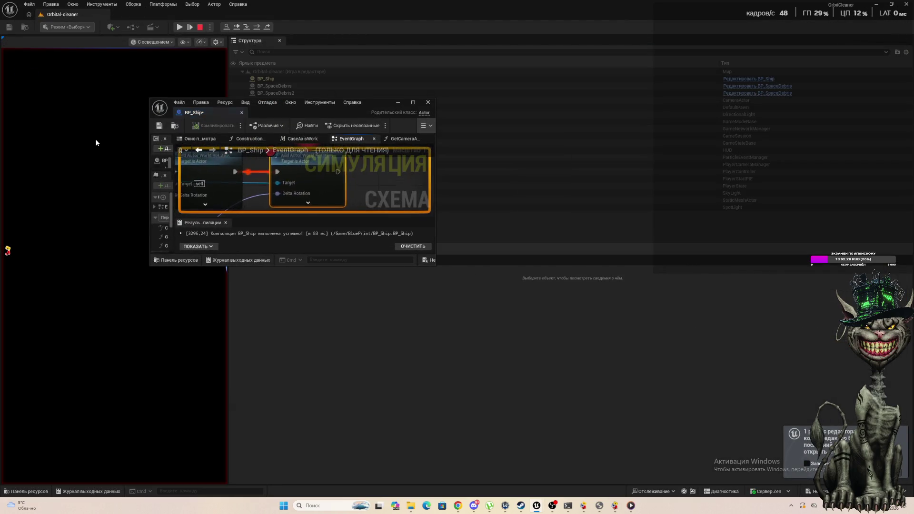
{"action": "mouse_move", "coordinate": [273, 183]}
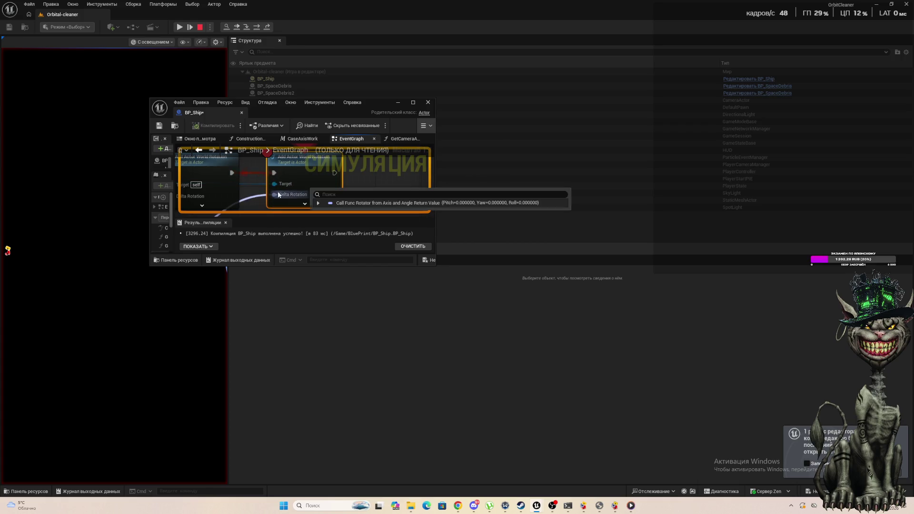
{"action": "left_click", "coordinate": [415, 102]}
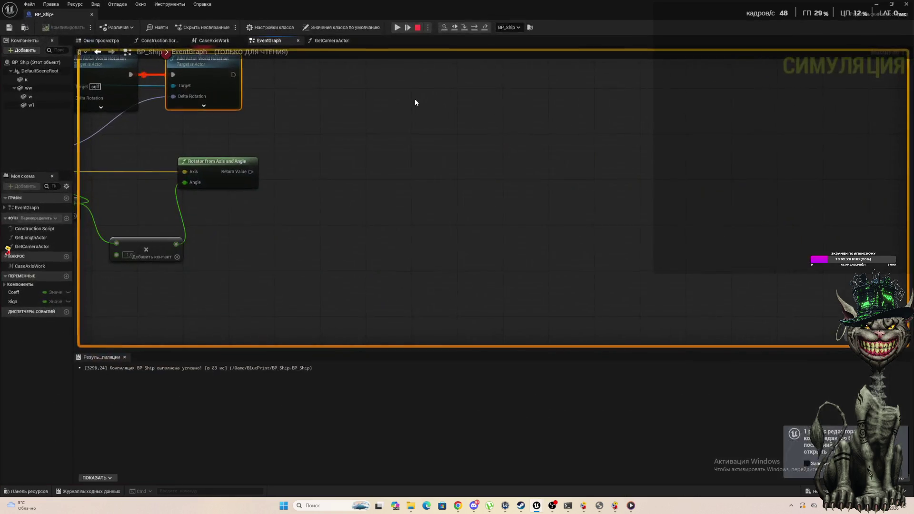
{"action": "scroll", "coordinate": [157, 130], "scroll_direction": "down", "scroll_amount": 2}
{"action": "scroll", "coordinate": [102, 118], "scroll_direction": "up", "scroll_amount": 3}
{"action": "scroll", "coordinate": [155, 144], "scroll_direction": "up", "scroll_amount": 1}
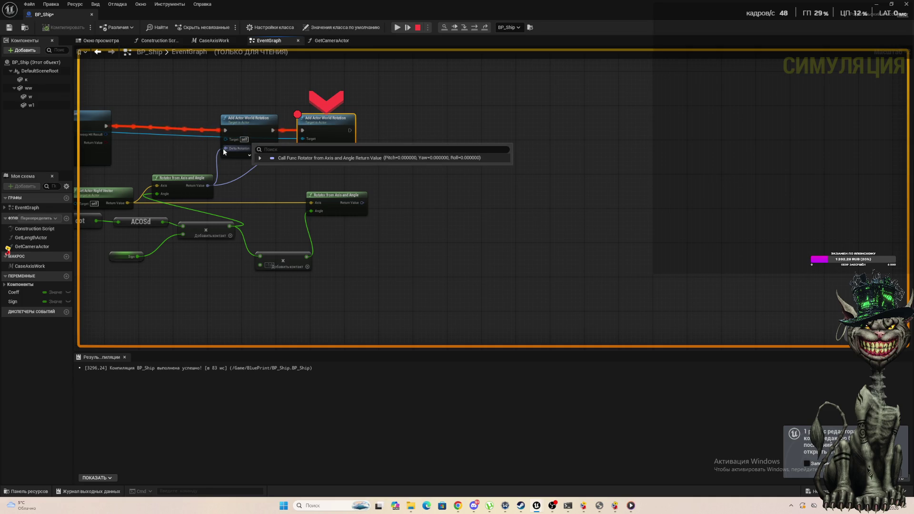
{"action": "left_click", "coordinate": [241, 121]}
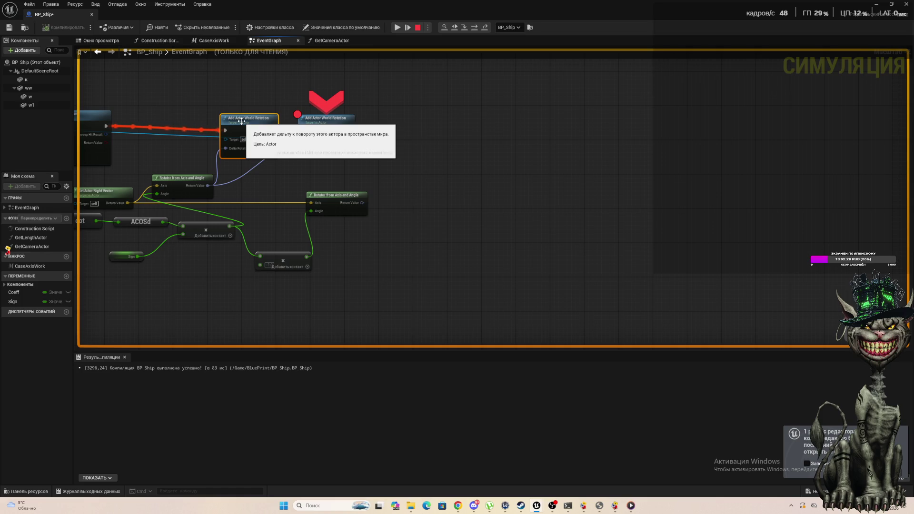
{"action": "key", "text": "F9"}
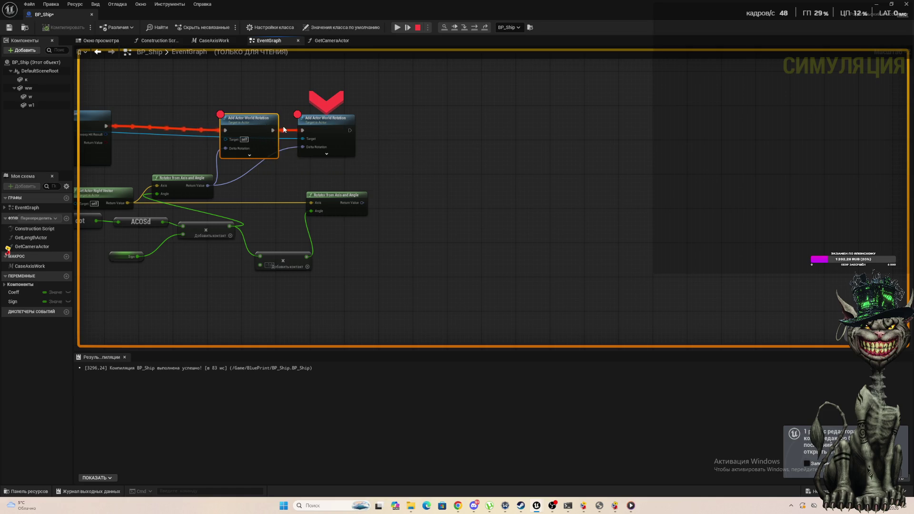
{"action": "key", "text": "Pause"}
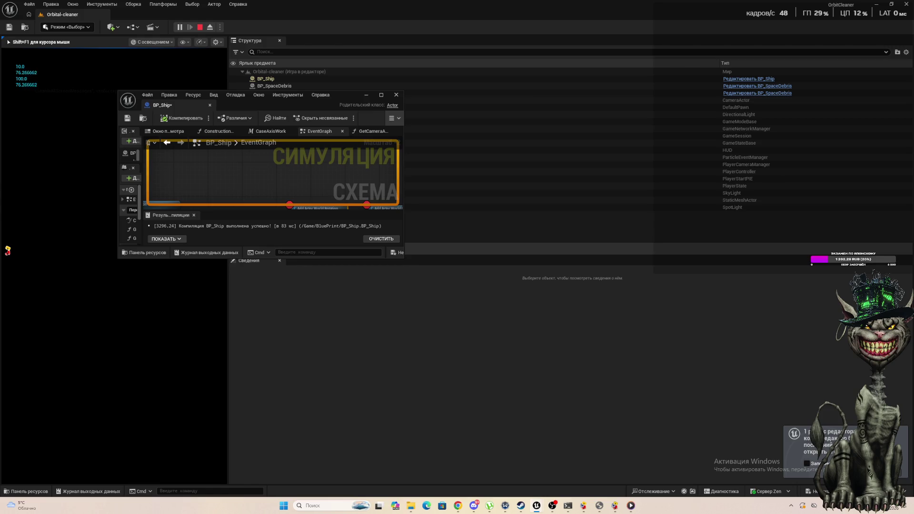
Step: Stop the simulation, close the floating BP_Ship window and maximize the level viewport with F11
{"action": "key", "text": "Escape"}
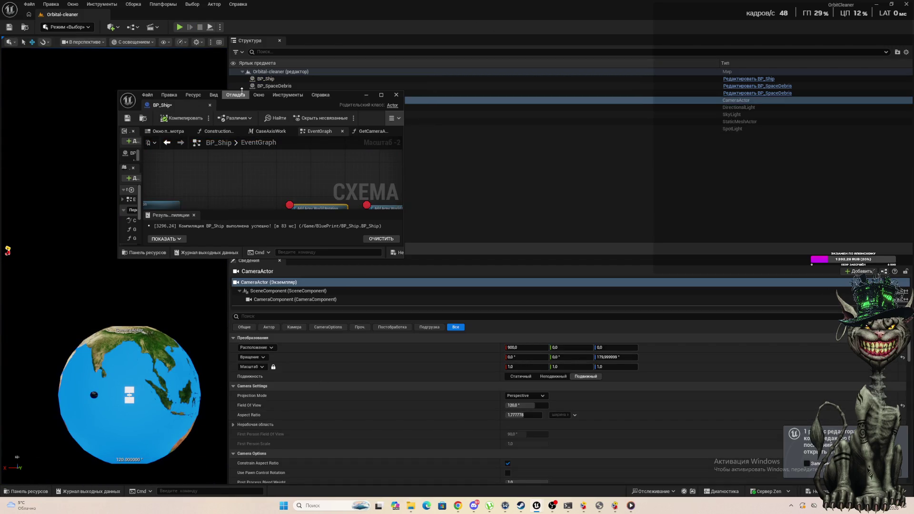
{"action": "left_click_drag", "start_coordinate": [334, 99], "coordinate": [347, 95]}
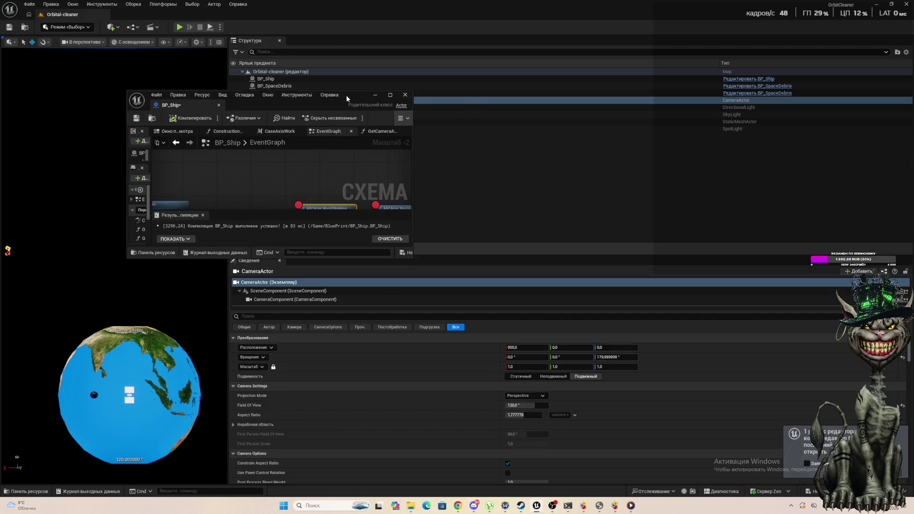
{"action": "left_click", "coordinate": [374, 95]}
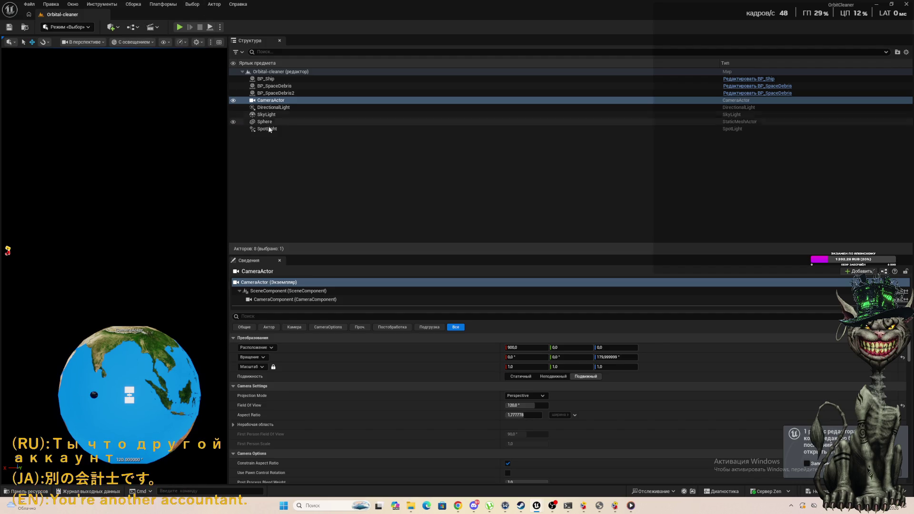
{"action": "key", "text": "F11"}
{"action": "key", "text": "F11"}
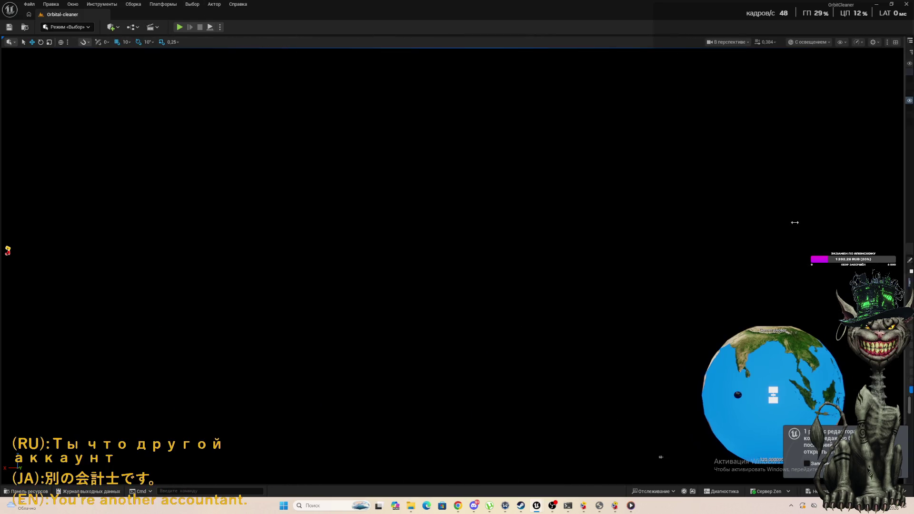
Step: Play and stop the level twice, then move the BP_Ship EventGraph window to the left
{"action": "left_click", "coordinate": [180, 27]}
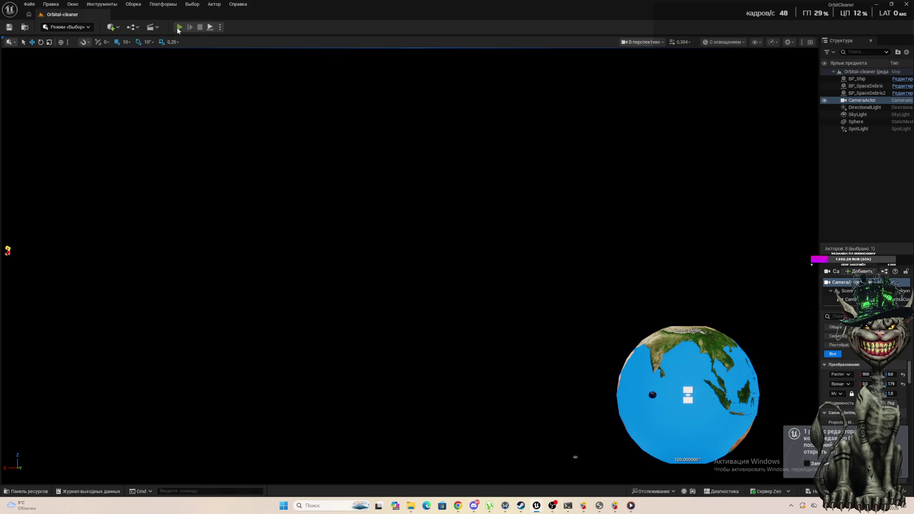
{"action": "left_click", "coordinate": [358, 232]}
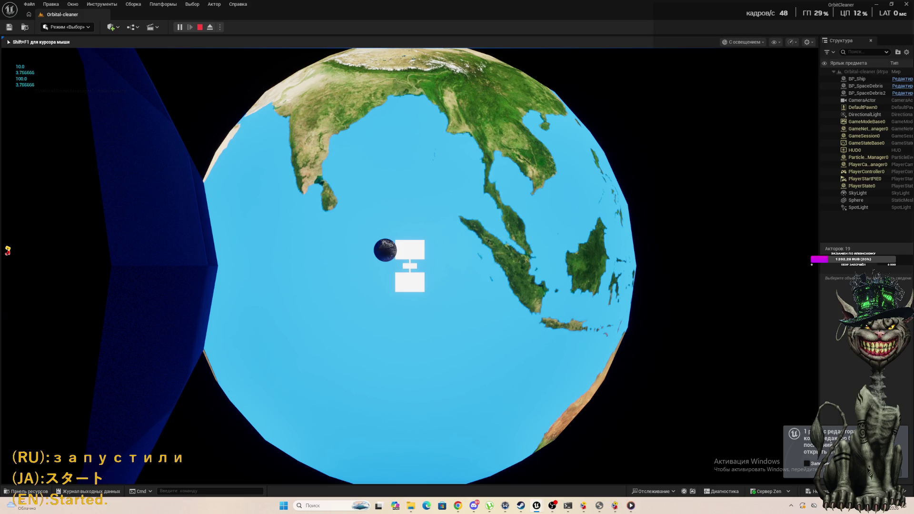
{"action": "key", "text": "Escape"}
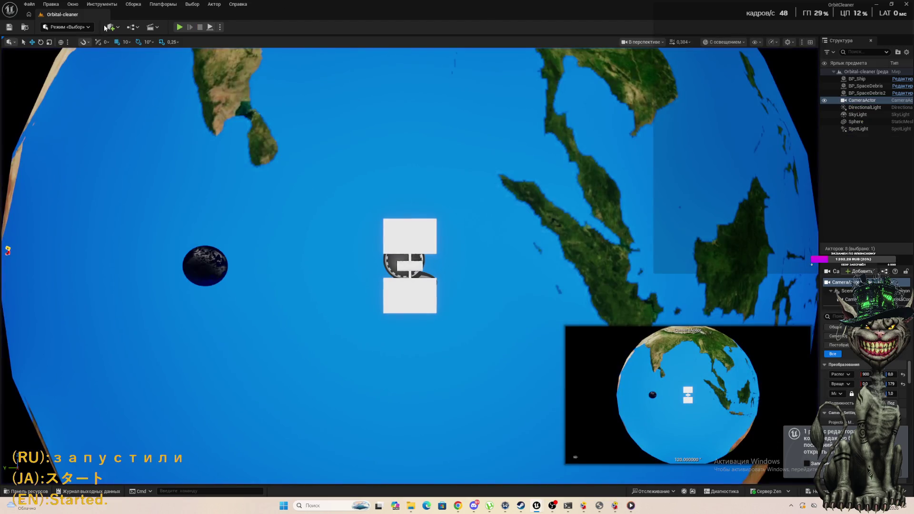
{"action": "left_click", "coordinate": [179, 27]}
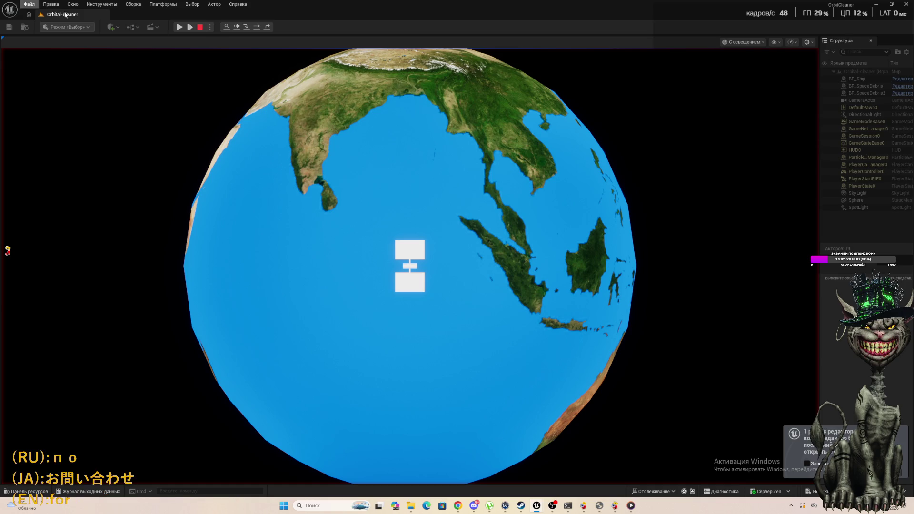
{"action": "left_click", "coordinate": [199, 28]}
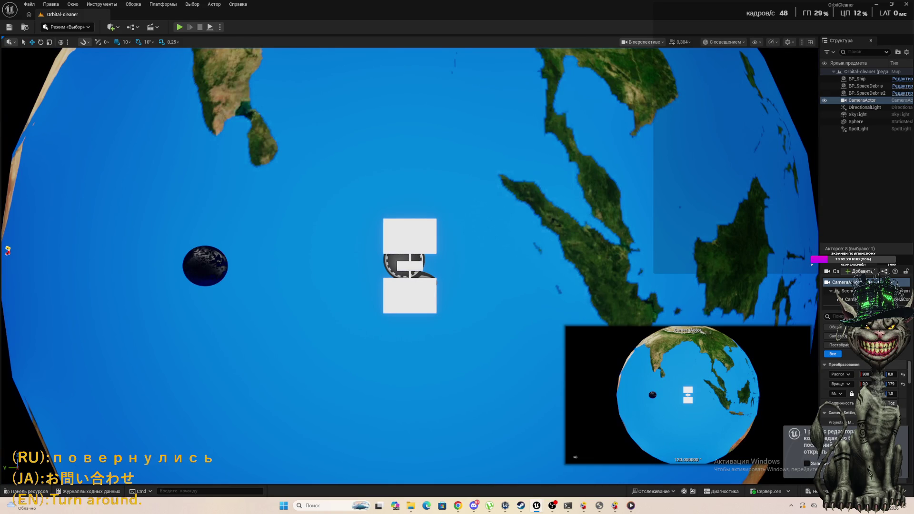
{"action": "mouse_move", "coordinate": [895, 246]}
{"action": "left_mouse_down"}
{"action": "mouse_move", "coordinate": [706, 430]}
{"action": "mouse_move", "coordinate": [36, 266]}
{"action": "mouse_move", "coordinate": [303, 169]}
{"action": "left_mouse_up"}
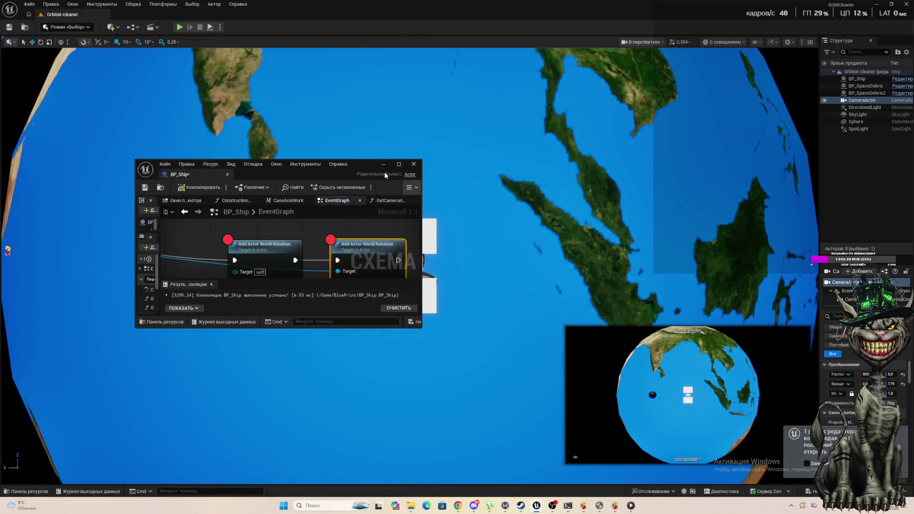
Step: Promote the axis-angle rotator's Return Value to a new variable named Rotator
{"action": "left_click", "coordinate": [399, 164]}
{"action": "scroll", "coordinate": [218, 198], "scroll_direction": "down", "scroll_amount": 3}
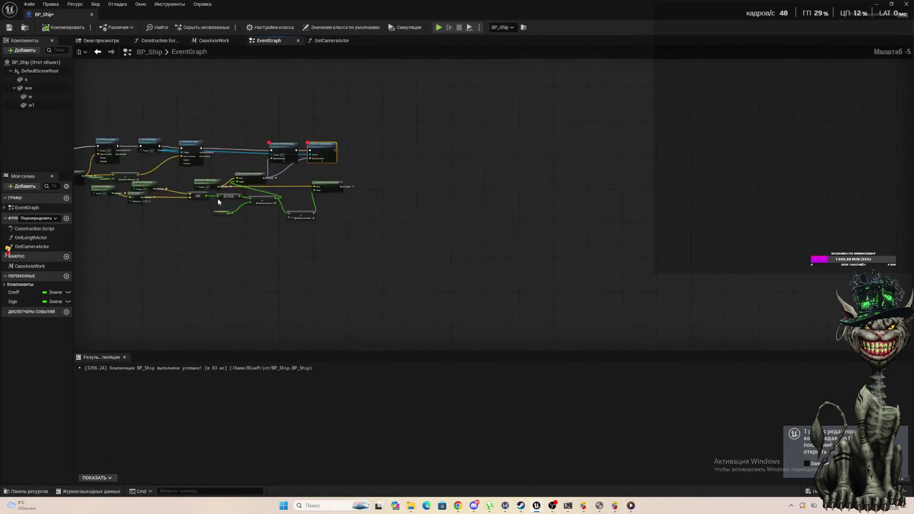
{"action": "scroll", "coordinate": [218, 198], "scroll_direction": "up", "scroll_amount": 3}
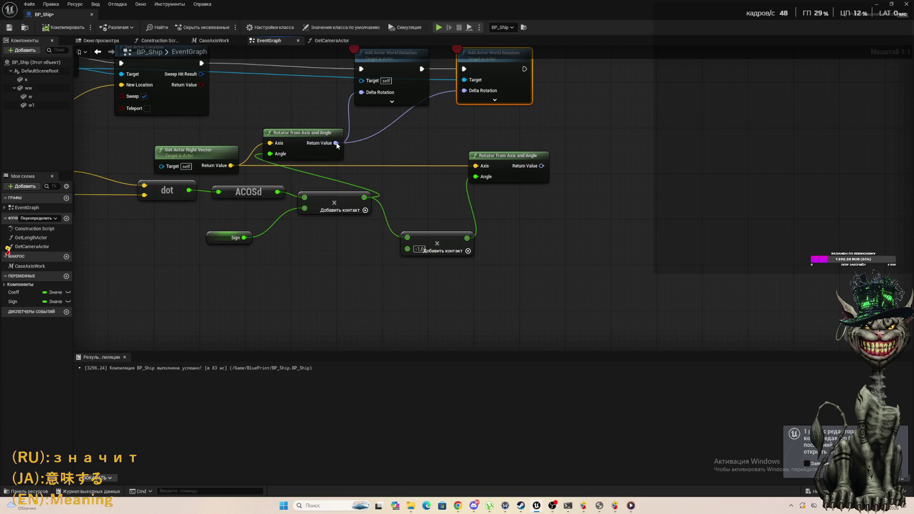
{"action": "right_click", "coordinate": [336, 143]}
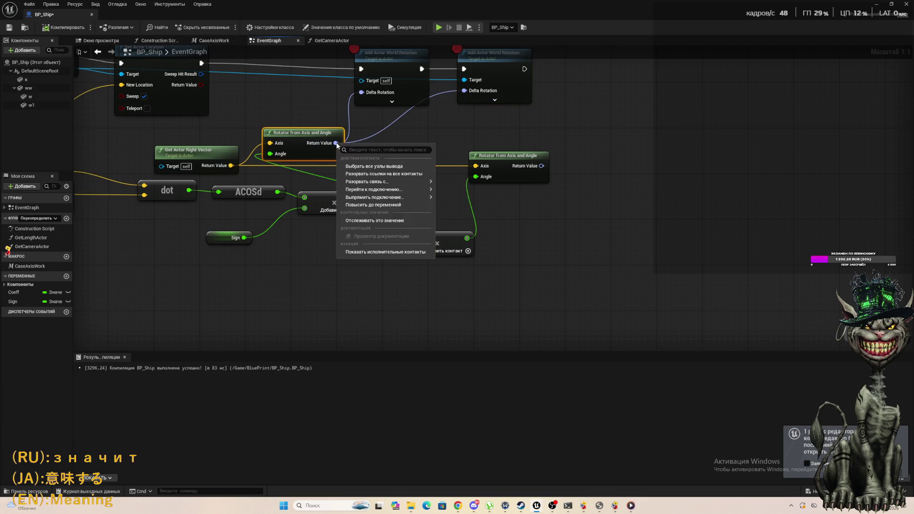
{"action": "left_click", "coordinate": [378, 204]}
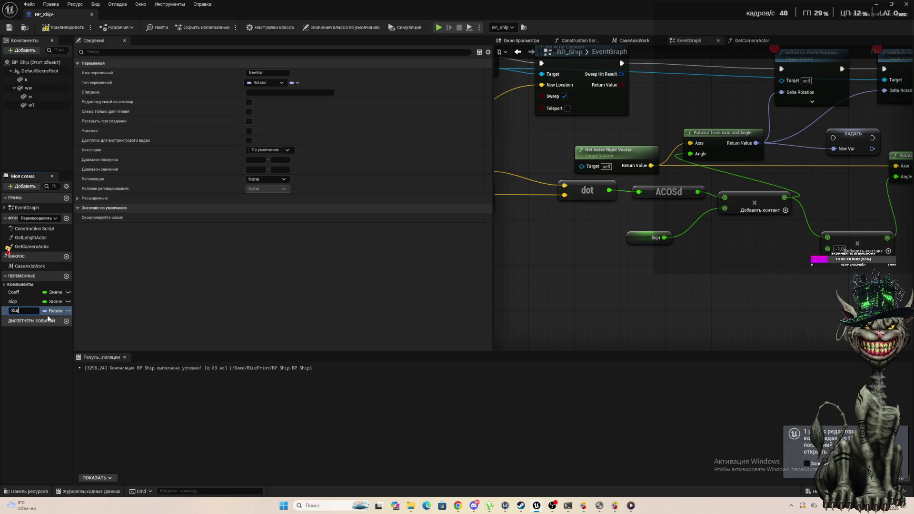
{"action": "key", "text": "BackSpace"}
{"action": "type", "text": "Rotat"}
{"action": "type", "text": "or"}
{"action": "key", "text": "Return"}
Step: Chain Set Actor Location into the Set node and feed Rotator into the second Delta Rotation
{"action": "left_click_drag", "start_coordinate": [573, 152], "coordinate": [348, 168]}
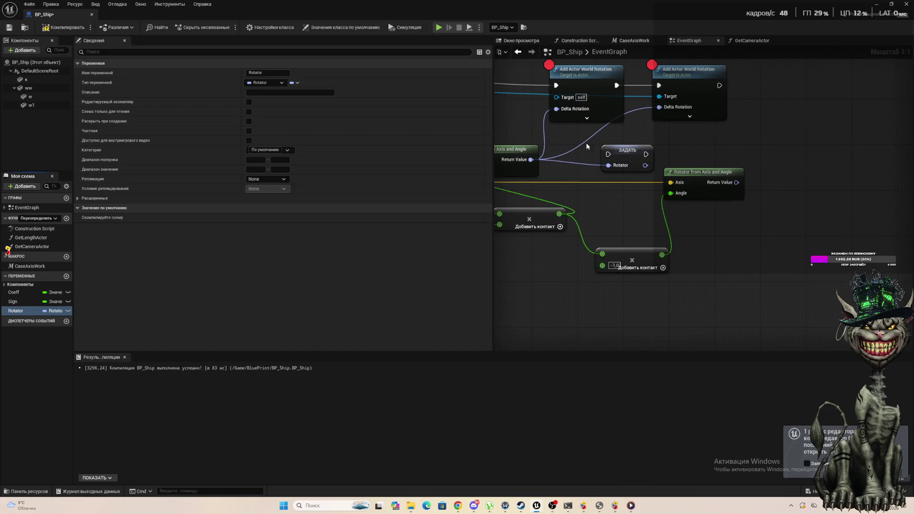
{"action": "scroll", "coordinate": [587, 141], "scroll_direction": "down", "scroll_amount": 6}
{"action": "scroll", "coordinate": [666, 214], "scroll_direction": "up", "scroll_amount": 3}
{"action": "mouse_move", "coordinate": [650, 190]}
{"action": "left_mouse_down"}
{"action": "mouse_move", "coordinate": [791, 241]}
{"action": "mouse_move", "coordinate": [713, 188]}
{"action": "mouse_move", "coordinate": [760, 198]}
{"action": "left_mouse_up"}
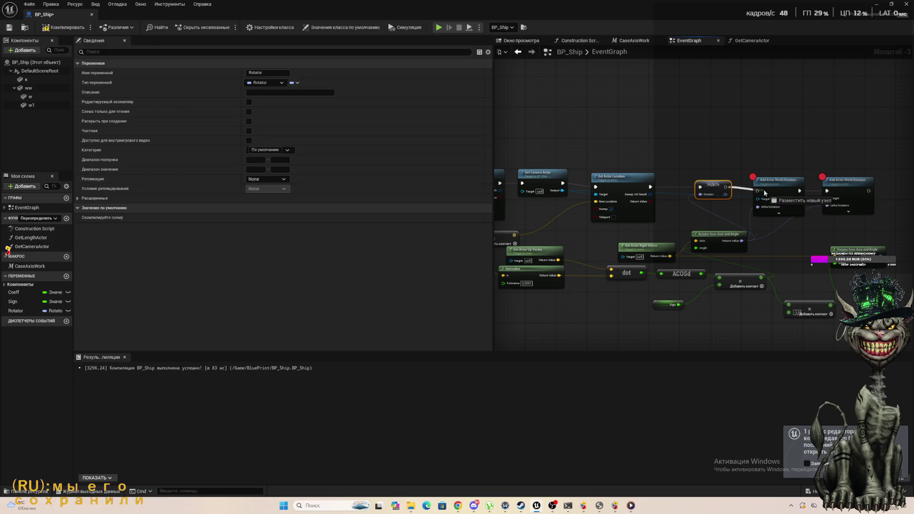
{"action": "scroll", "coordinate": [796, 236], "scroll_direction": "up", "scroll_amount": 3}
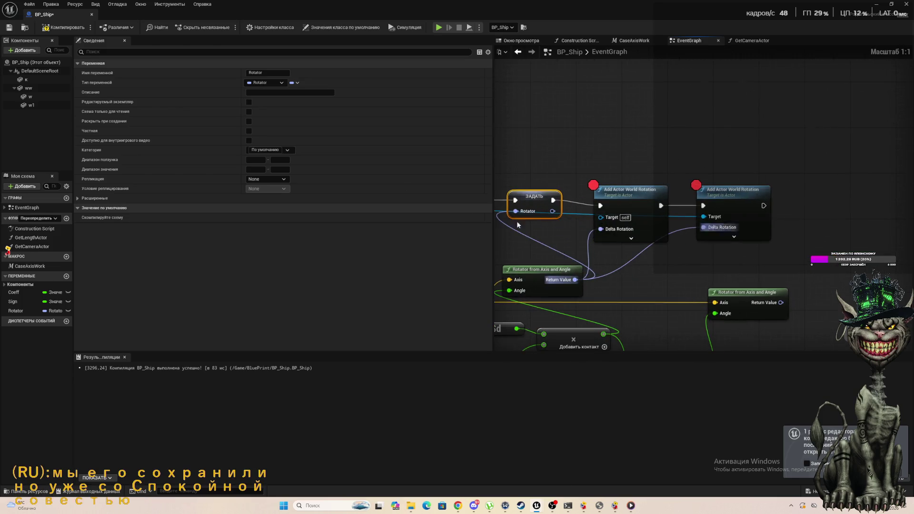
{"action": "mouse_move", "coordinate": [553, 211]}
{"action": "left_mouse_down"}
{"action": "mouse_move", "coordinate": [643, 251]}
{"action": "mouse_move", "coordinate": [602, 229]}
{"action": "left_mouse_up"}
{"action": "left_click_drag", "start_coordinate": [552, 211], "coordinate": [704, 227]}
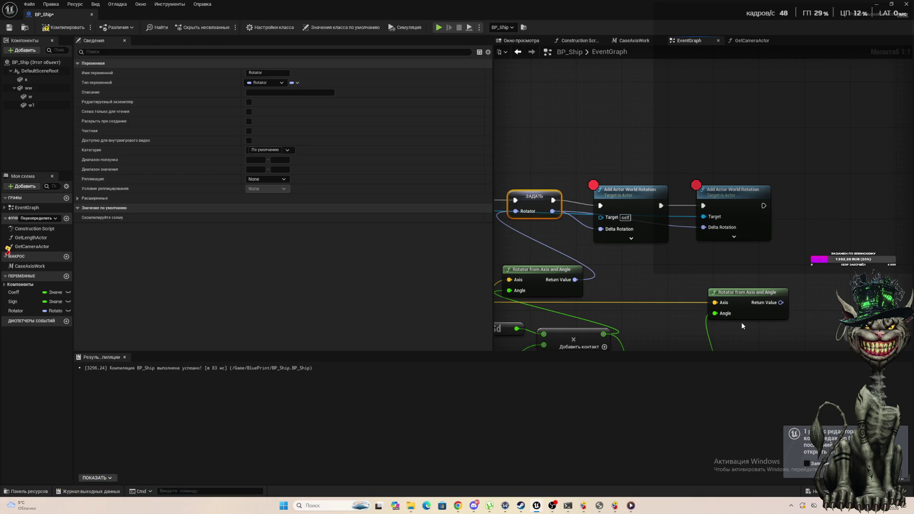
{"action": "scroll", "coordinate": [741, 322], "scroll_direction": "down", "scroll_amount": 2}
{"action": "scroll", "coordinate": [795, 327], "scroll_direction": "up", "scroll_amount": 2}
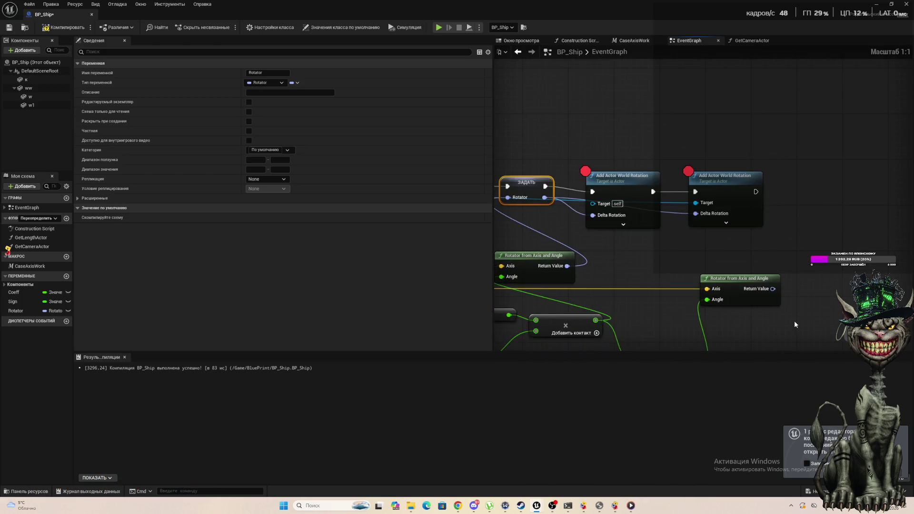
Step: Delete the -1.0 Multiply node and compile BP_Ship
{"action": "left_click", "coordinate": [739, 284]}
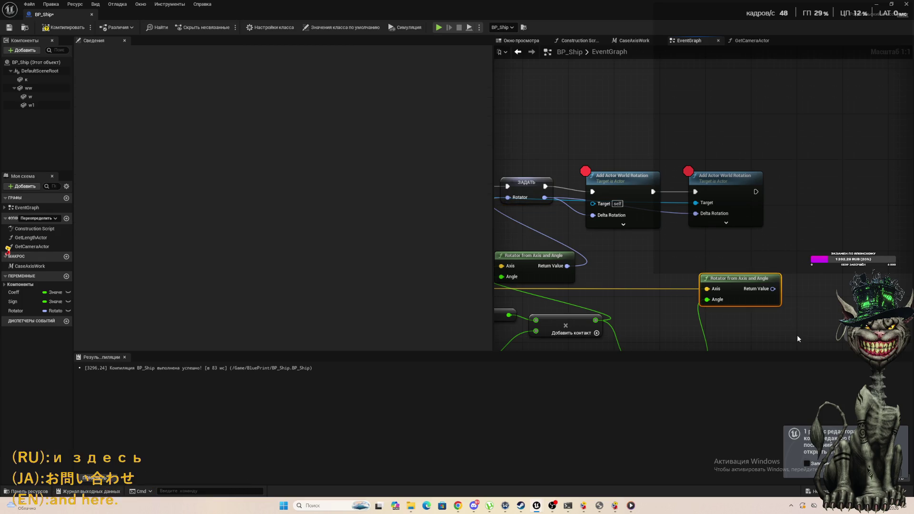
{"action": "scroll", "coordinate": [759, 319], "scroll_direction": "down", "scroll_amount": 5}
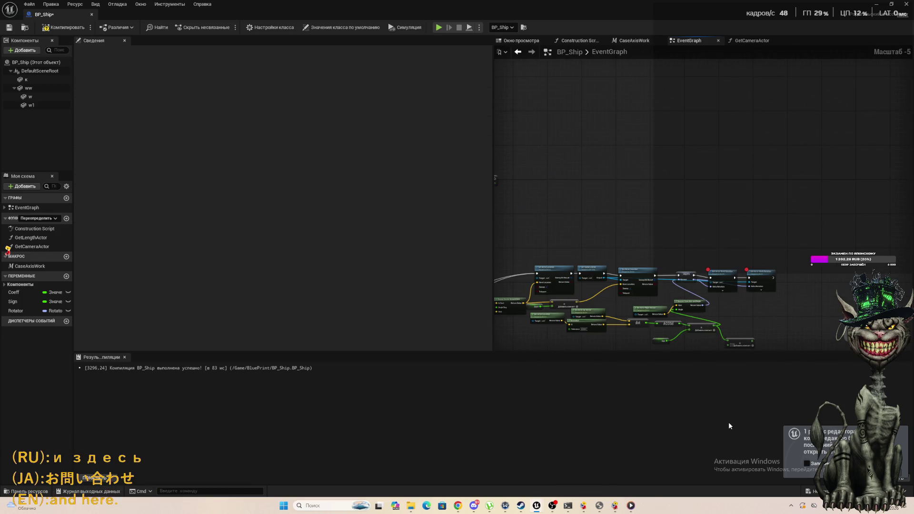
{"action": "scroll", "coordinate": [751, 333], "scroll_direction": "up", "scroll_amount": 5}
{"action": "scroll", "coordinate": [747, 310], "scroll_direction": "down", "scroll_amount": 4}
{"action": "scroll", "coordinate": [747, 321], "scroll_direction": "up", "scroll_amount": 4}
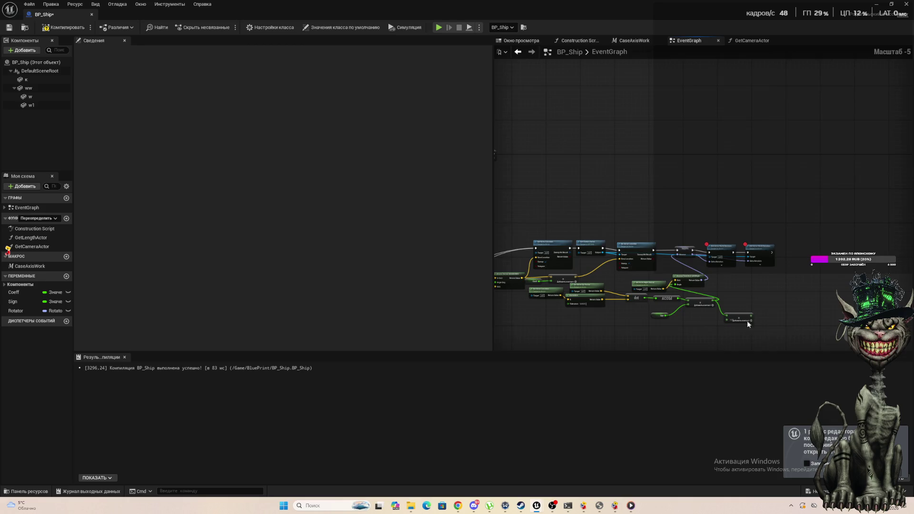
{"action": "left_click", "coordinate": [722, 318]}
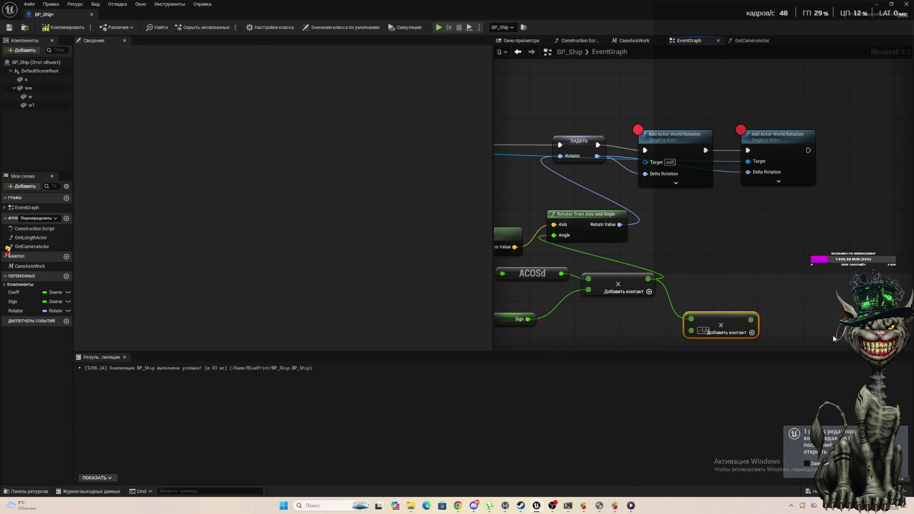
{"action": "key", "text": "Delete"}
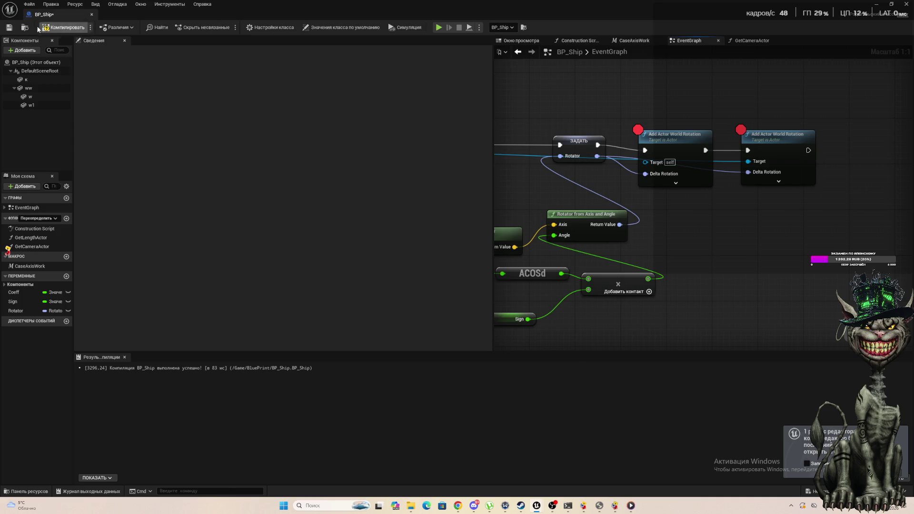
{"action": "left_click", "coordinate": [64, 29]}
Step: Start Play-in-Editor, clear the world-rotation breakpoints, close BP_Ship, and eject then repossess with F8
{"action": "double_click", "coordinate": [78, 10]}
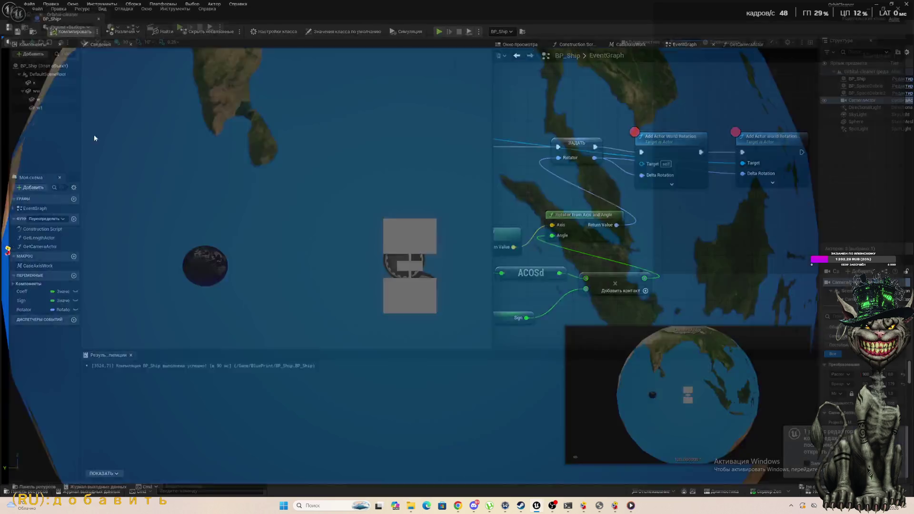
{"action": "left_click", "coordinate": [180, 26]}
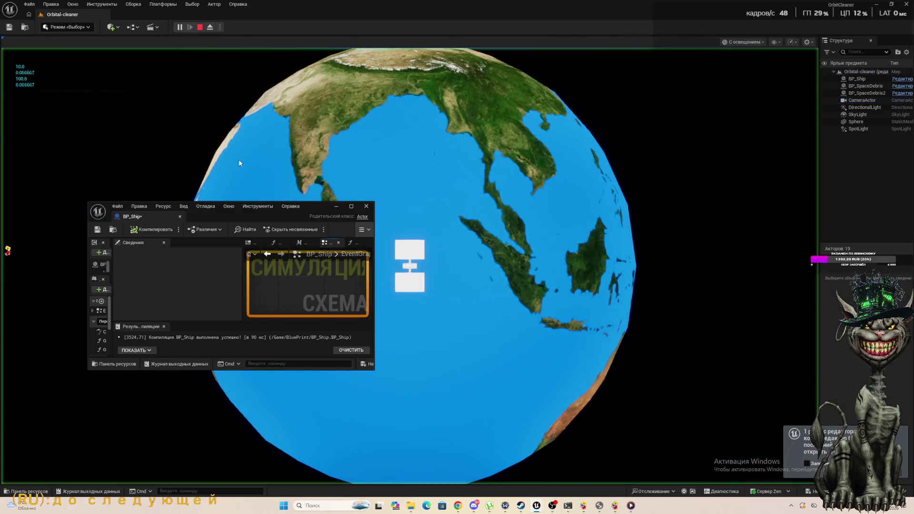
{"action": "left_click", "coordinate": [351, 207]}
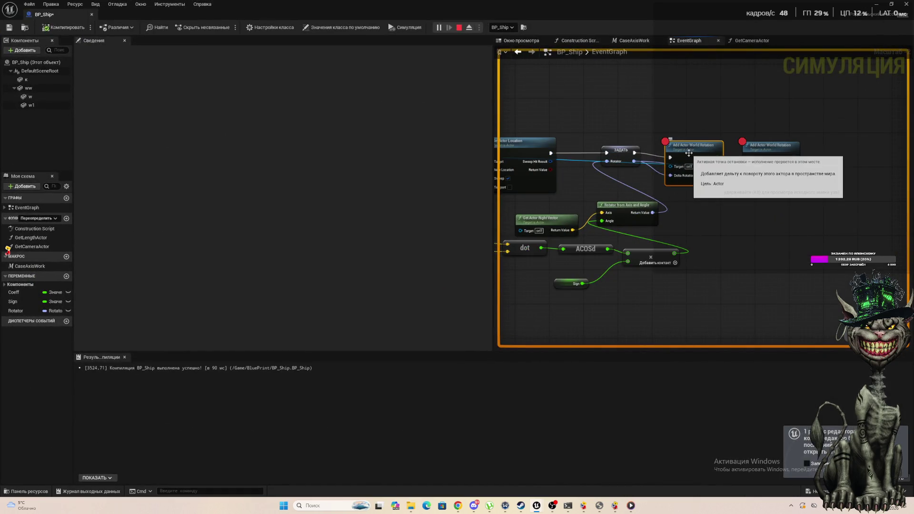
{"action": "left_click", "coordinate": [772, 148]}
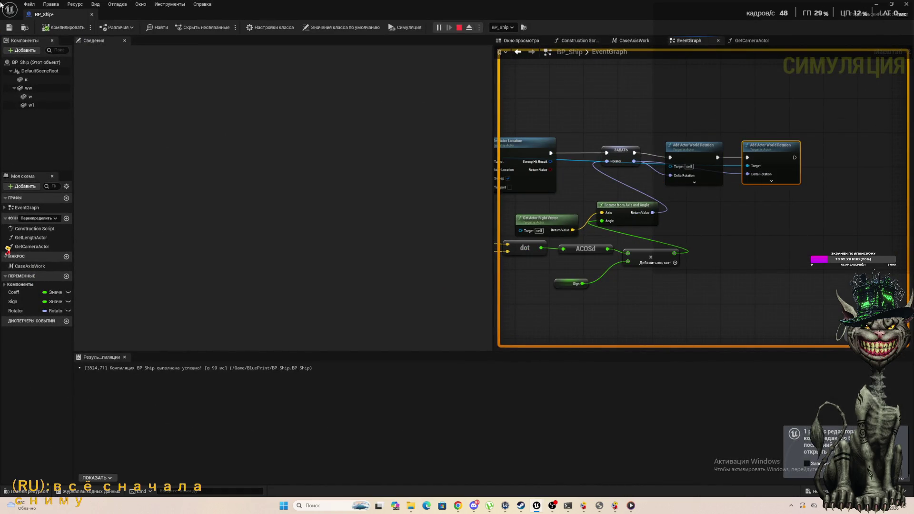
{"action": "left_click", "coordinate": [91, 14]}
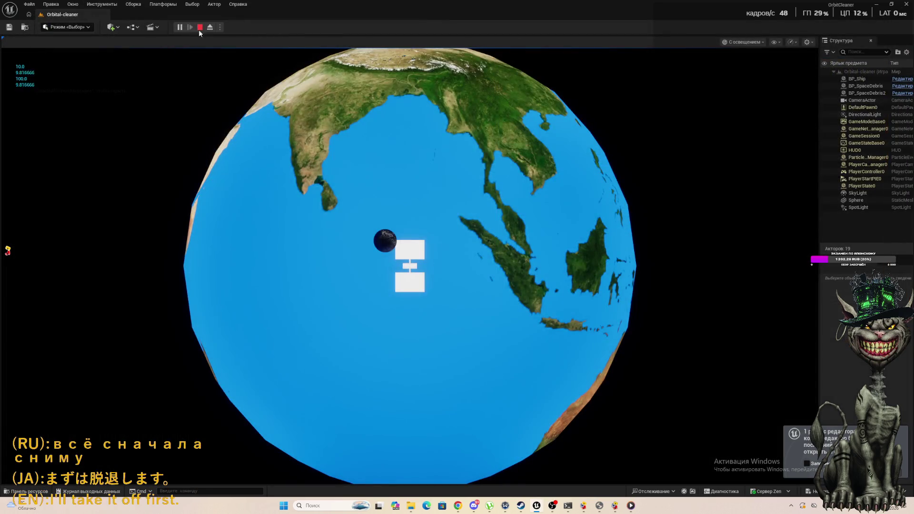
{"action": "key", "text": "F8"}
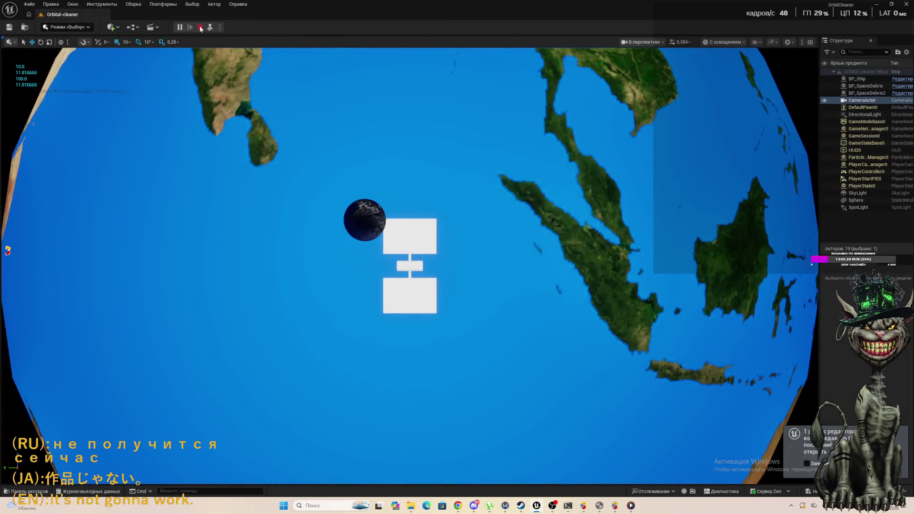
{"action": "key", "text": "F8"}
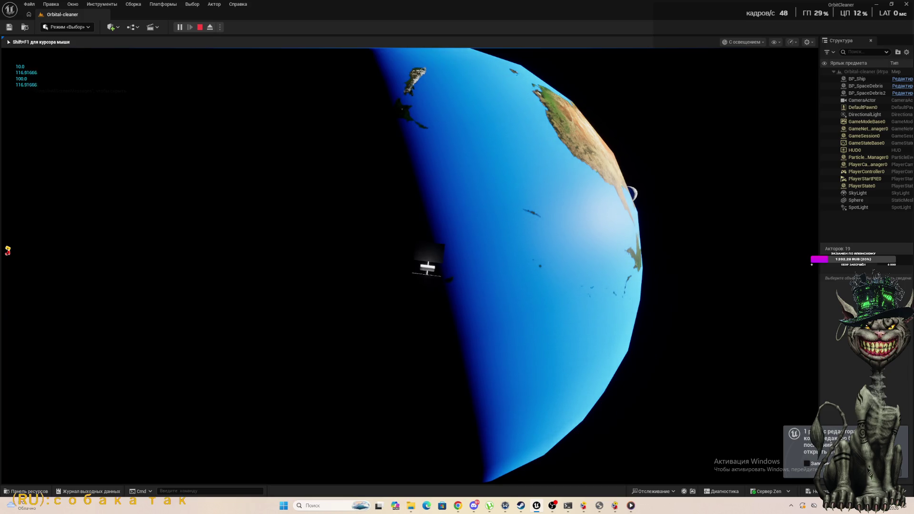
Step: End the Play-in-Editor session with Esc
{"action": "key", "text": "Escape"}
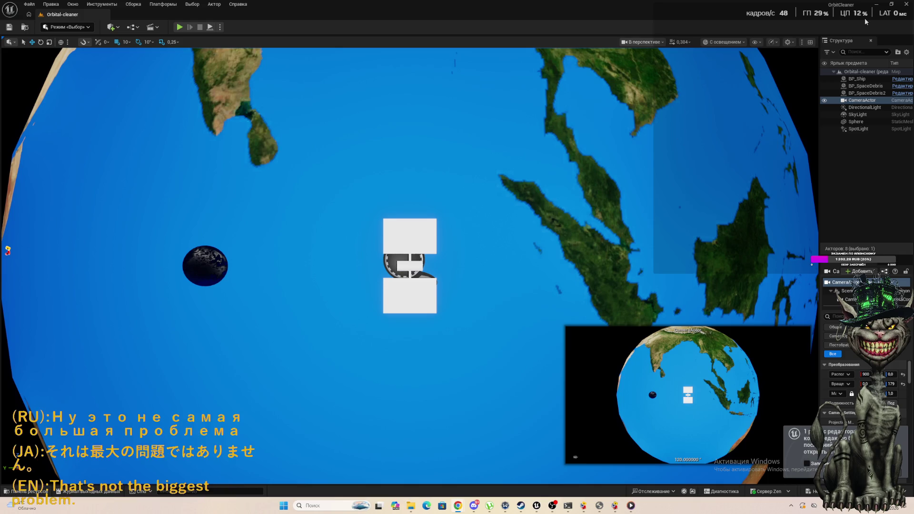
Step: Frame the CameraActor, then open Texture_1_Mat from the Earth folder in the Content Drawer
{"action": "key", "text": "f"}
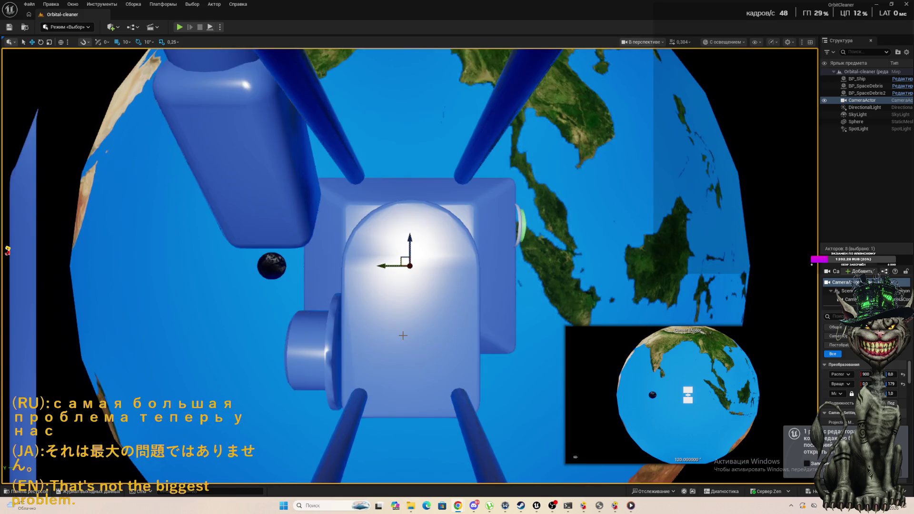
{"action": "scroll", "coordinate": [409, 267], "scroll_direction": "down", "scroll_amount": 10}
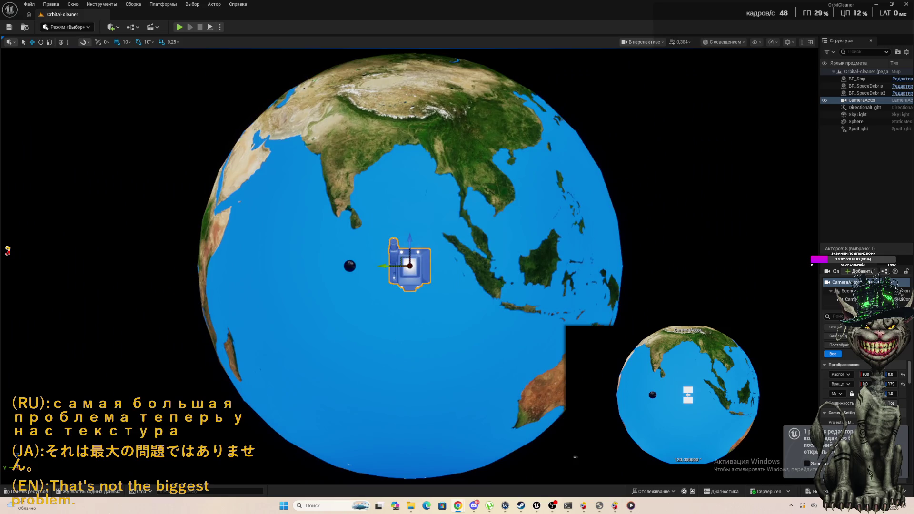
{"action": "left_click", "coordinate": [29, 492]}
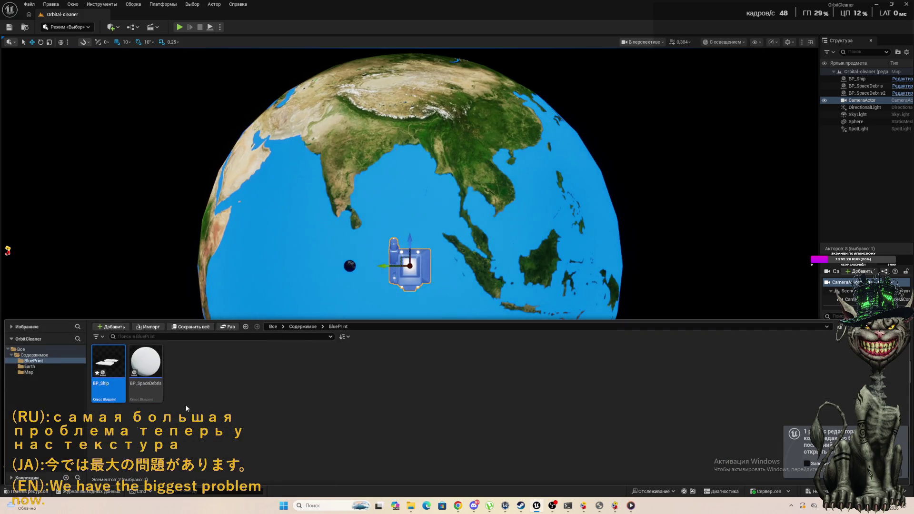
{"action": "left_click", "coordinate": [76, 367]}
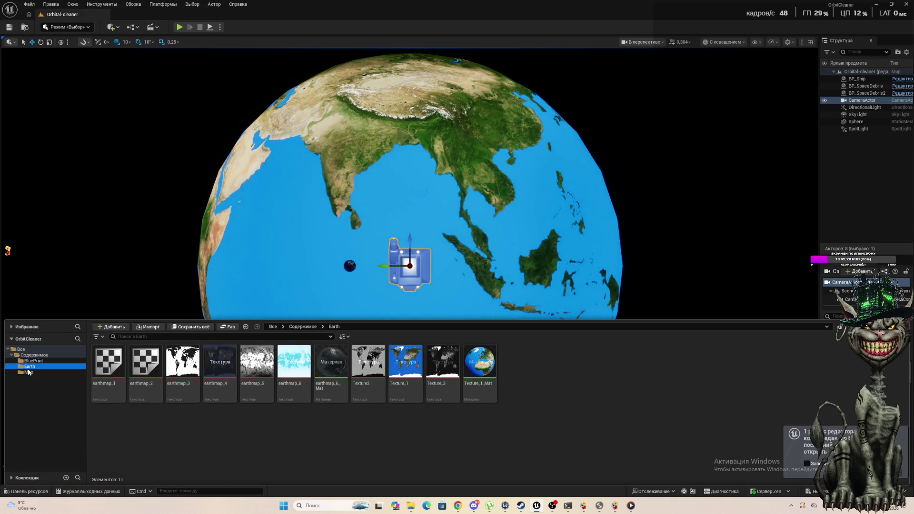
{"action": "double_click", "coordinate": [482, 366]}
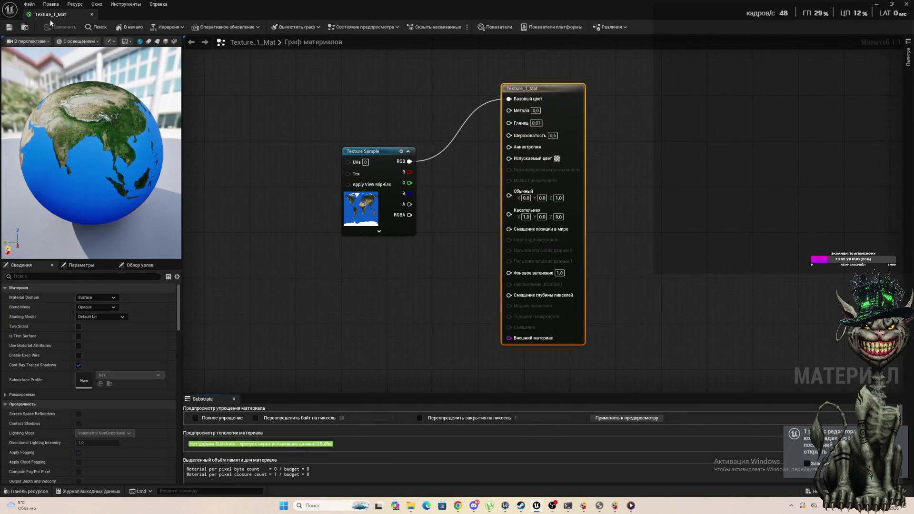
Step: Float the material editor, open earthmap_6_Mat full-screen, then close it back to Texture_1_Mat
{"action": "left_click_drag", "start_coordinate": [49, 17], "coordinate": [245, 108]}
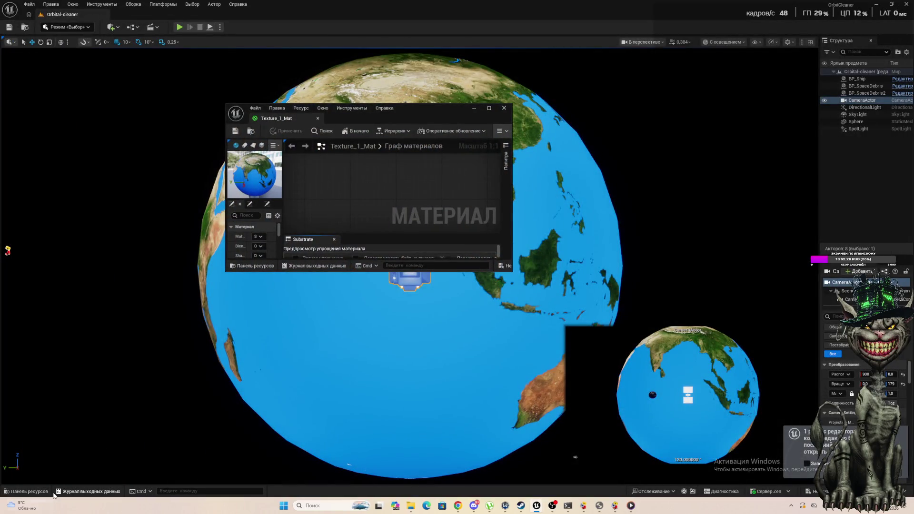
{"action": "left_click", "coordinate": [45, 494]}
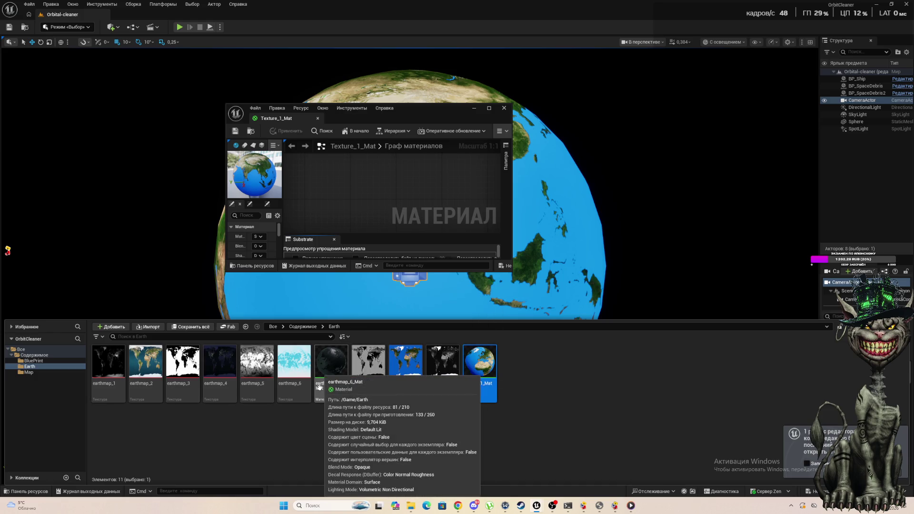
{"action": "double_click", "coordinate": [334, 369]}
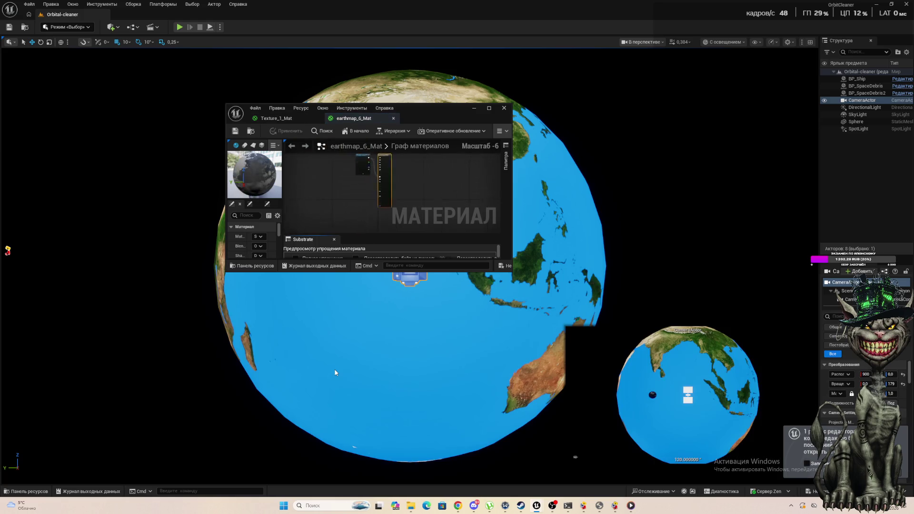
{"action": "left_click", "coordinate": [489, 108]}
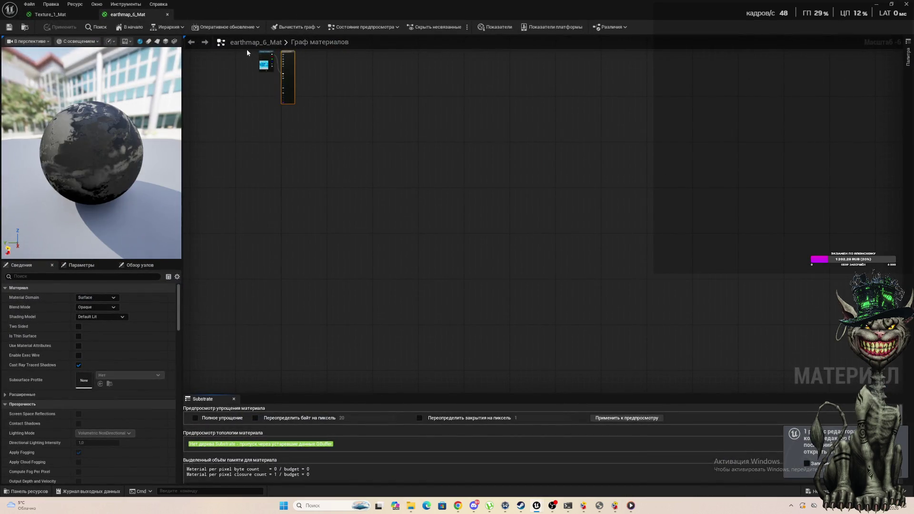
{"action": "scroll", "coordinate": [264, 60], "scroll_direction": "up", "scroll_amount": 4}
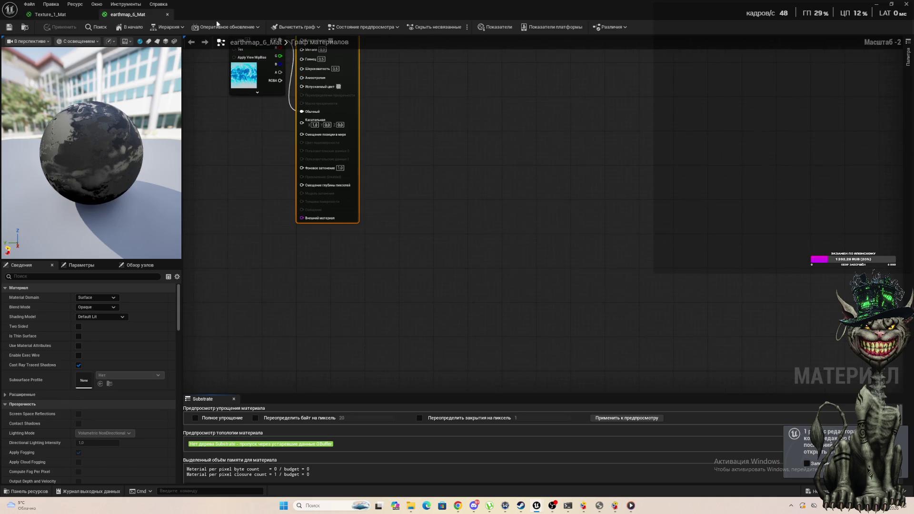
{"action": "left_click", "coordinate": [168, 15]}
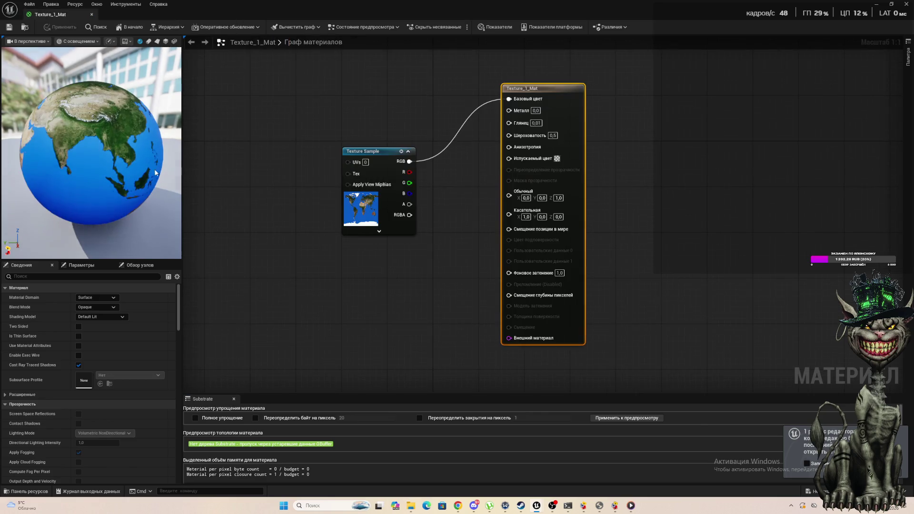
Step: Open the earthmap_1 texture from the Earth folder to inspect it, then close it
{"action": "left_click", "coordinate": [29, 492]}
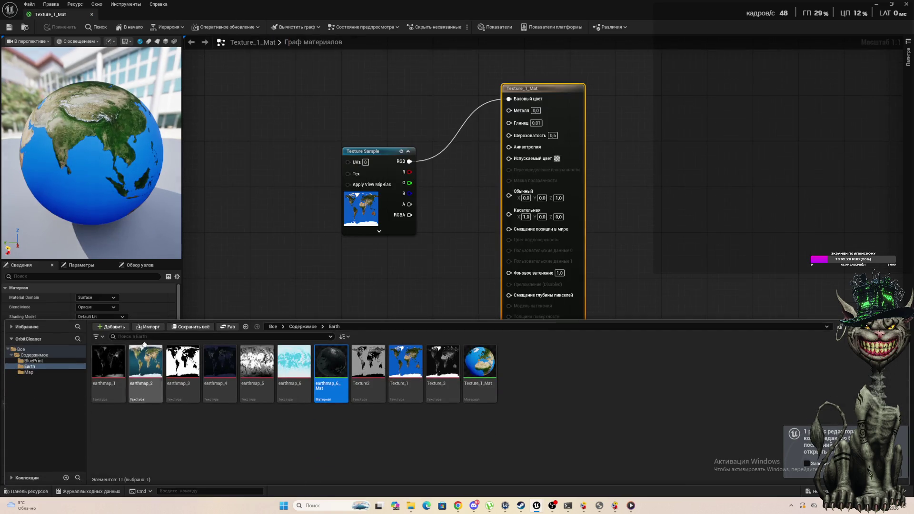
{"action": "left_click", "coordinate": [112, 357]}
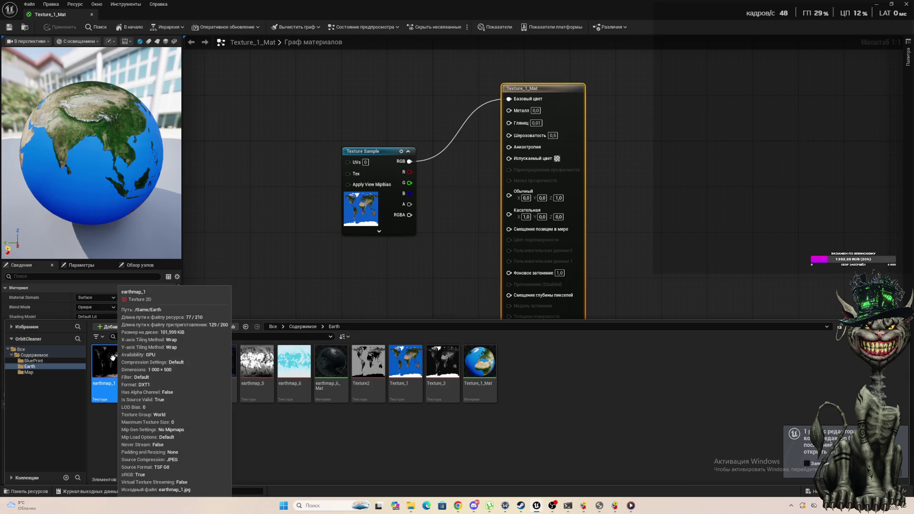
{"action": "double_click", "coordinate": [113, 358]}
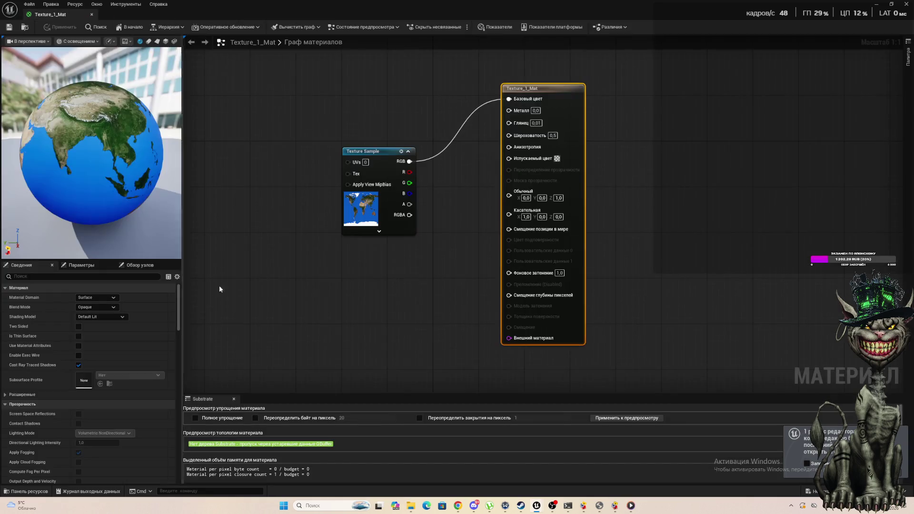
{"action": "left_click", "coordinate": [167, 15]}
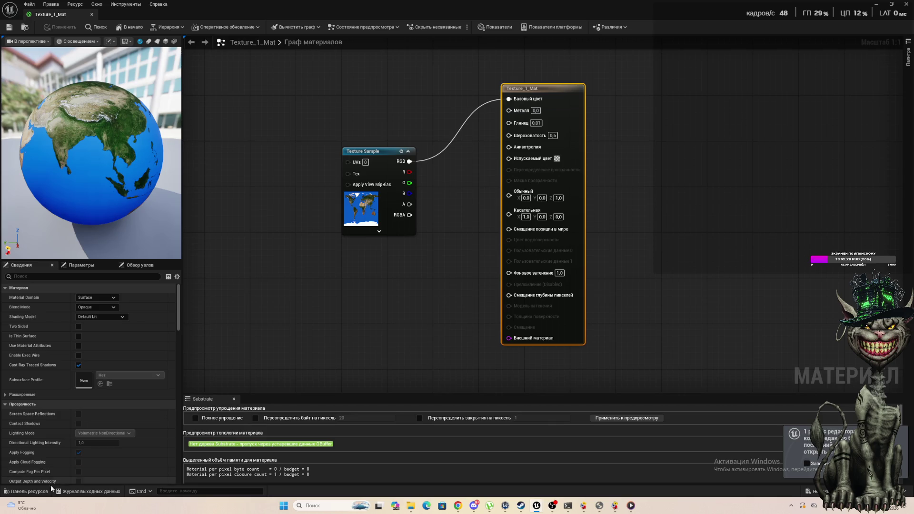
Step: Select Texture_3 in the Earth folder and resize the asset browser below the graph
{"action": "left_click", "coordinate": [33, 492]}
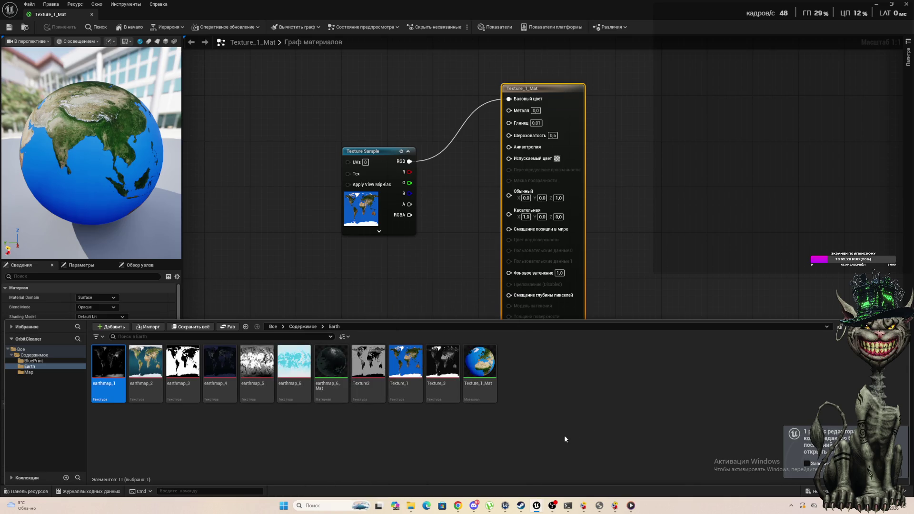
{"action": "left_click", "coordinate": [452, 365]}
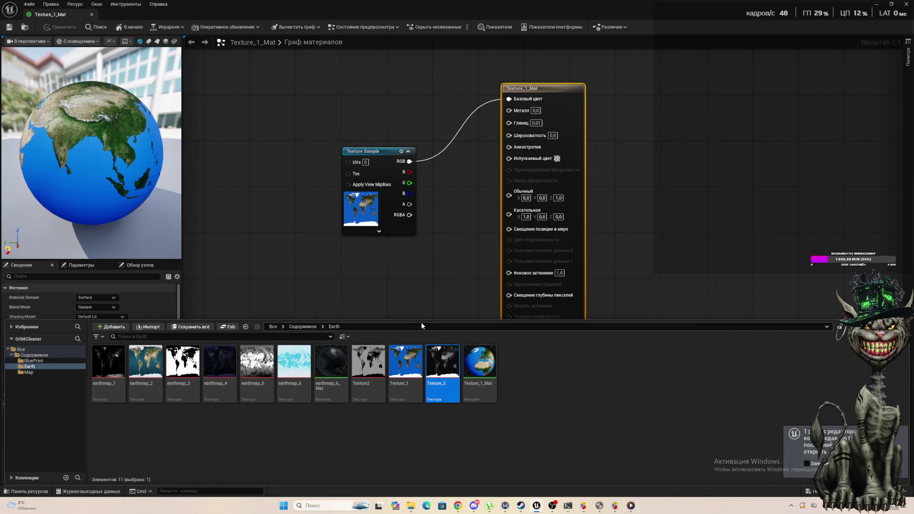
{"action": "scroll", "coordinate": [181, 411], "scroll_direction": "up", "scroll_amount": 3, "text": "ctrl"}
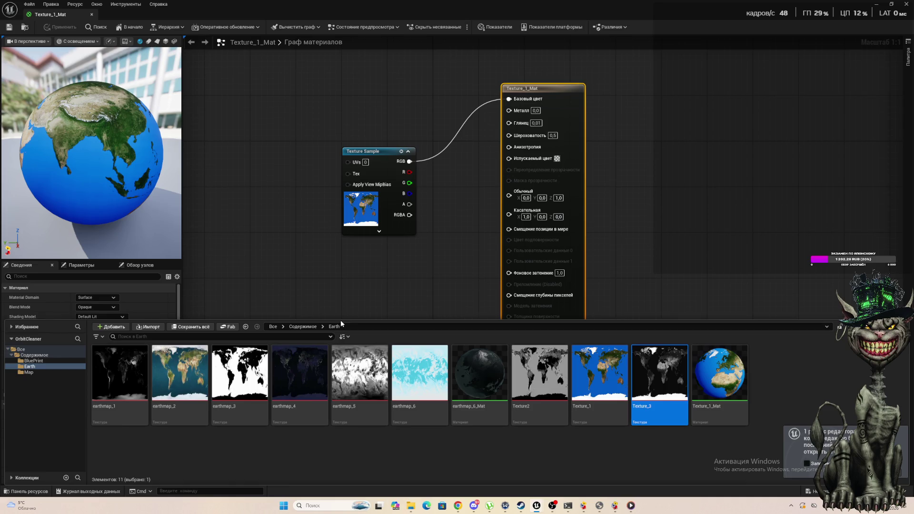
{"action": "left_click_drag", "start_coordinate": [341, 320], "coordinate": [341, 95]}
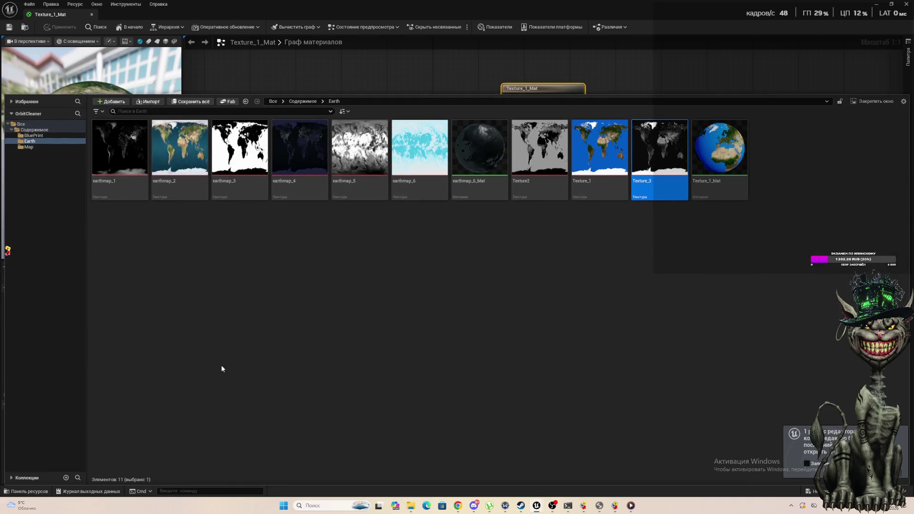
{"action": "mouse_move", "coordinate": [426, 189]}
{"action": "mouse_move", "coordinate": [122, 155]}
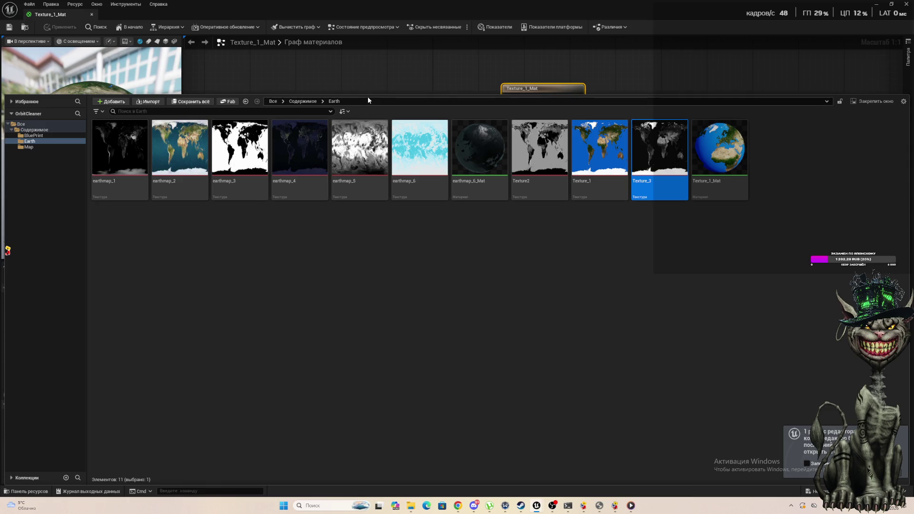
{"action": "left_click_drag", "start_coordinate": [365, 93], "coordinate": [365, 281]}
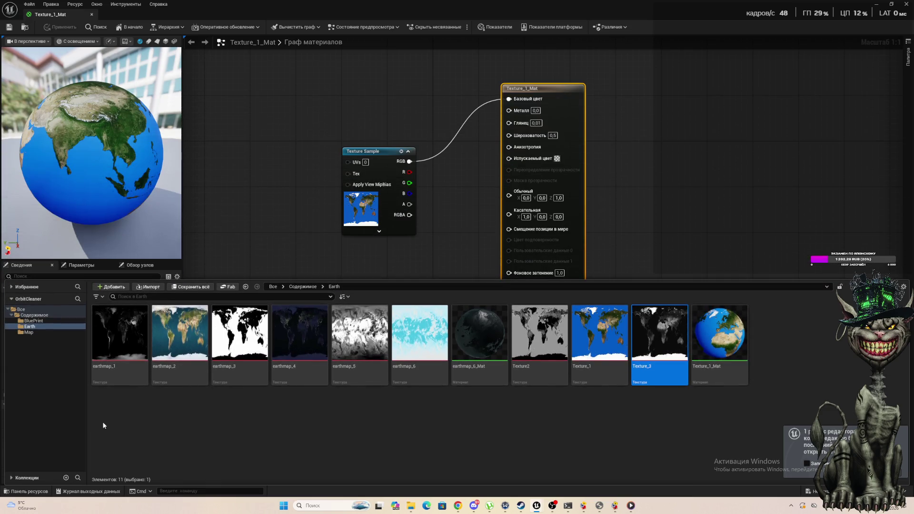
Step: Drop earthmap_1 into the graph and stack it under the Texture_1 sample at the left
{"action": "mouse_move", "coordinate": [105, 354]}
{"action": "left_mouse_down"}
{"action": "mouse_move", "coordinate": [399, 256]}
{"action": "mouse_move", "coordinate": [367, 268]}
{"action": "left_mouse_up"}
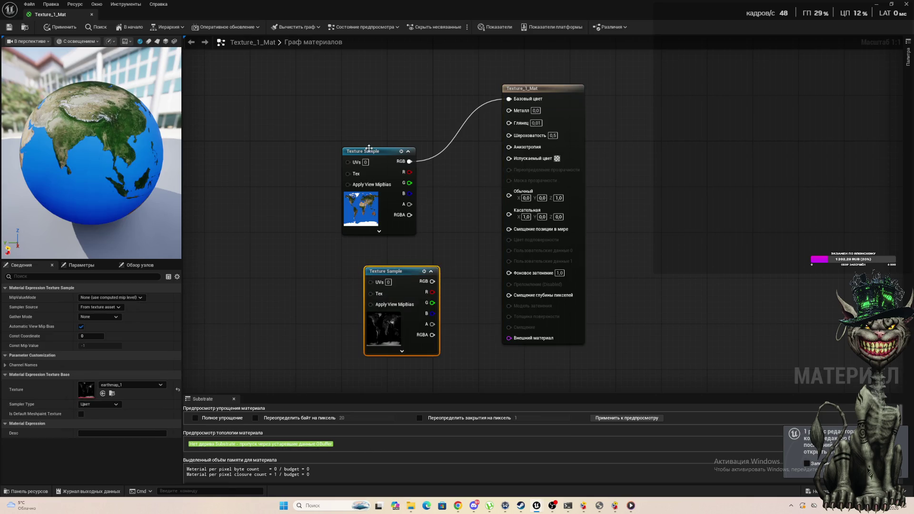
{"action": "left_click_drag", "start_coordinate": [360, 152], "coordinate": [229, 83]}
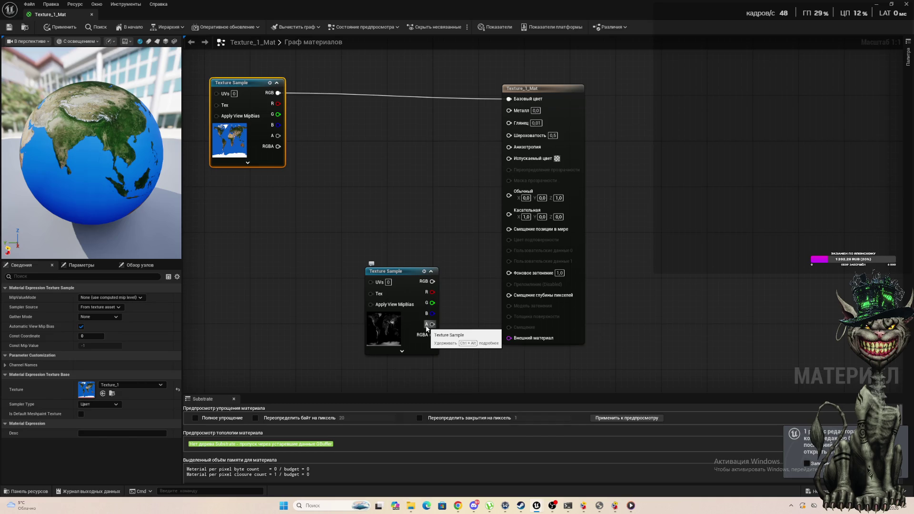
{"action": "left_click_drag", "start_coordinate": [392, 268], "coordinate": [236, 175]}
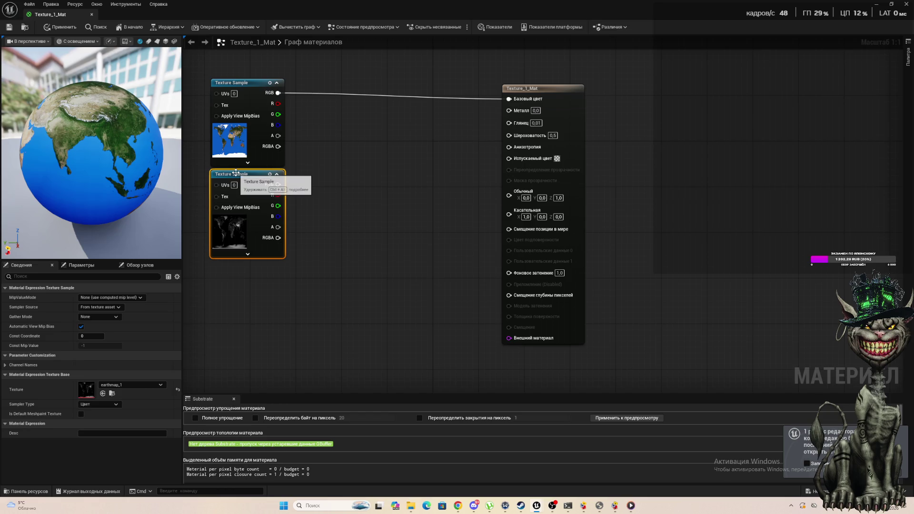
Step: Add a Multiply node beside the two texture samples and nudge the output node left
{"action": "right_click", "coordinate": [351, 234]}
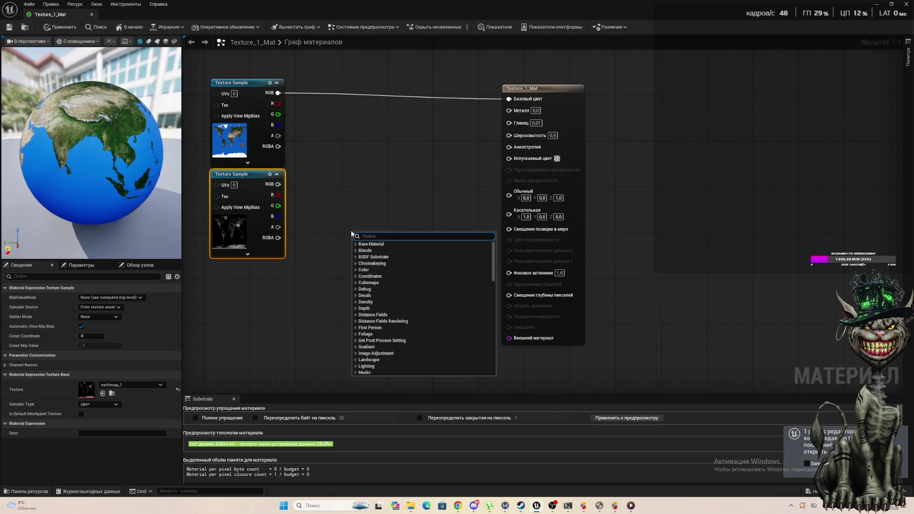
{"action": "type", "text": "*"}
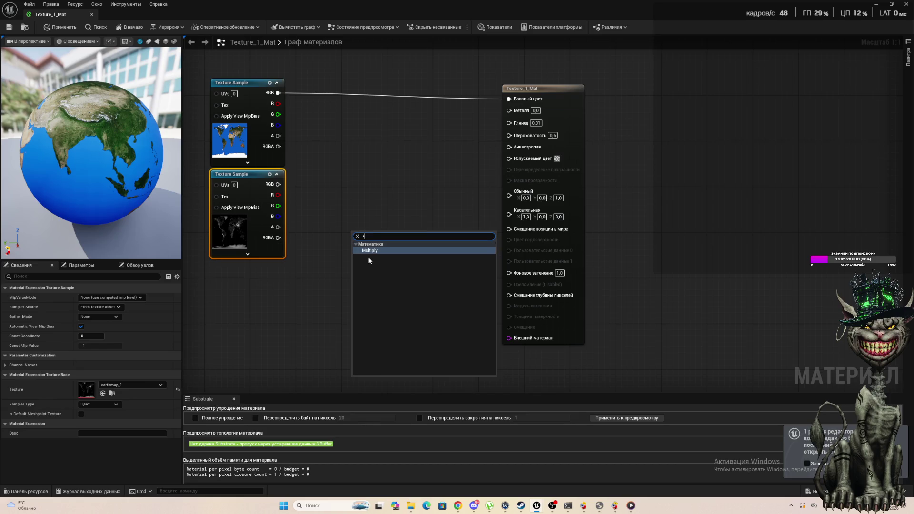
{"action": "left_click", "coordinate": [365, 251]}
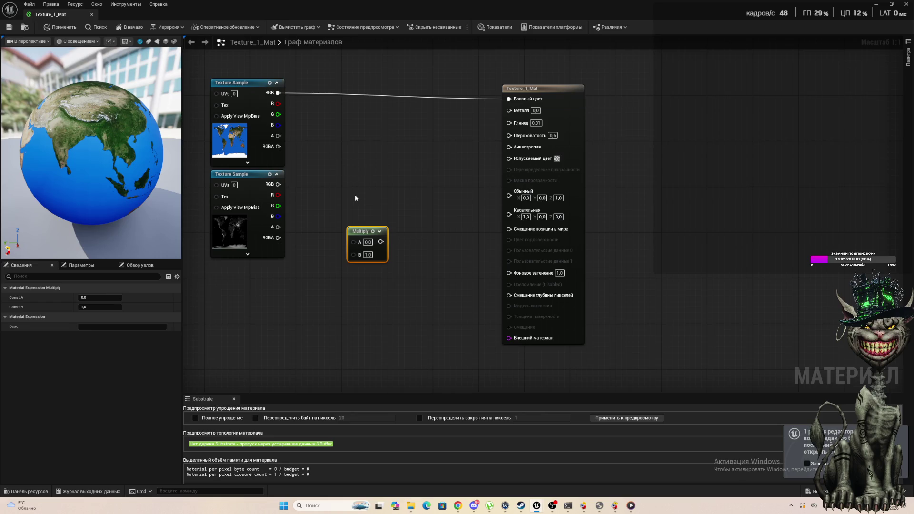
{"action": "left_click_drag", "start_coordinate": [364, 235], "coordinate": [376, 148]}
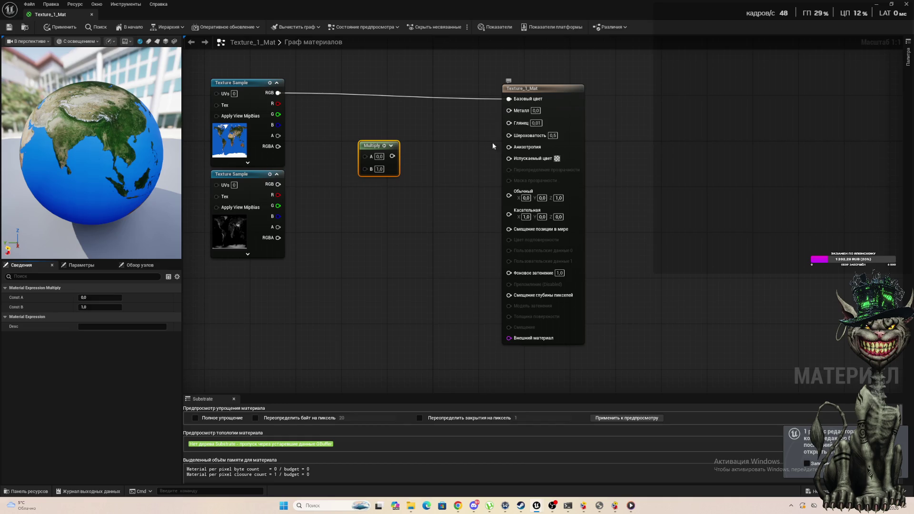
{"action": "mouse_move", "coordinate": [511, 94]}
{"action": "left_mouse_down"}
{"action": "mouse_move", "coordinate": [395, 71]}
{"action": "mouse_move", "coordinate": [400, 86]}
{"action": "mouse_move", "coordinate": [534, 100]}
{"action": "left_mouse_up"}
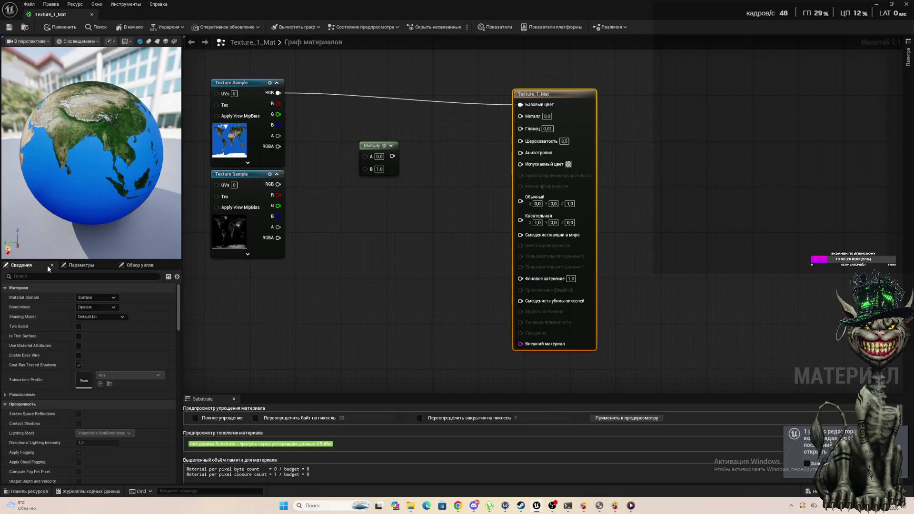
{"action": "mouse_move", "coordinate": [223, 97]}
{"action": "scroll", "coordinate": [369, 175], "scroll_direction": "down", "scroll_amount": 5}
Step: Try a 'us' node search, then place and delete an unwanted Mask (R G) node
{"action": "scroll", "coordinate": [305, 132], "scroll_direction": "up", "scroll_amount": 2}
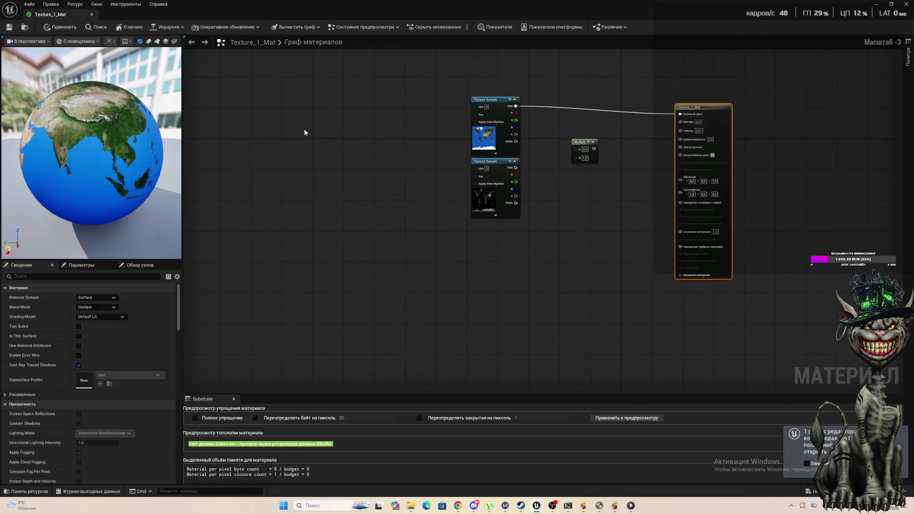
{"action": "right_click", "coordinate": [332, 176]}
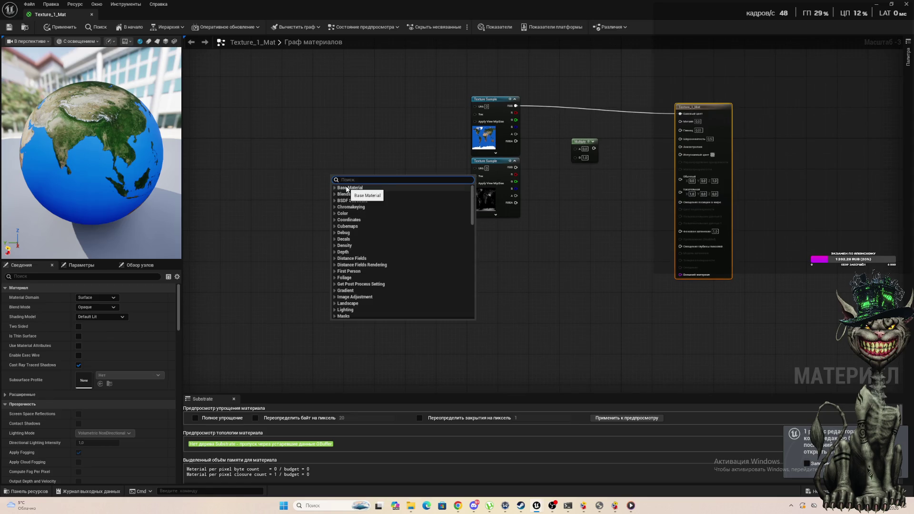
{"action": "type", "text": "us"}
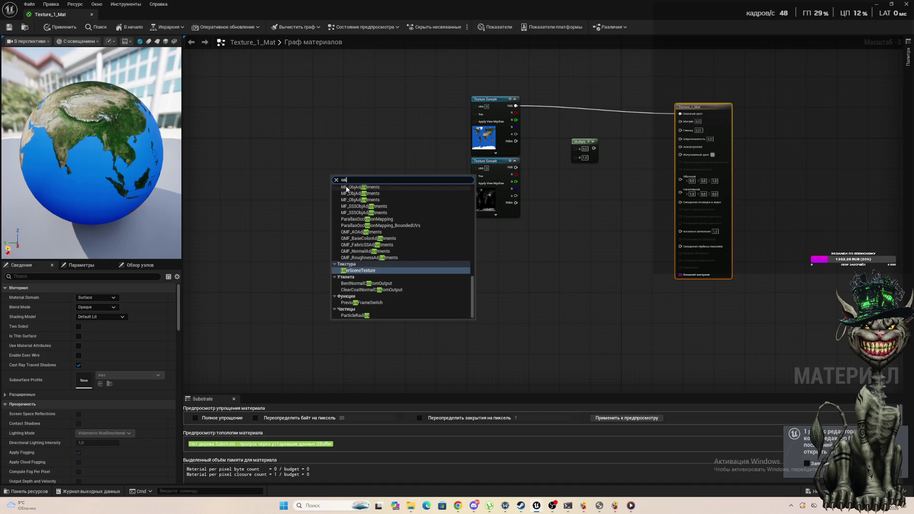
{"action": "key", "text": "BackSpace"}
{"action": "key", "text": "BackSpace"}
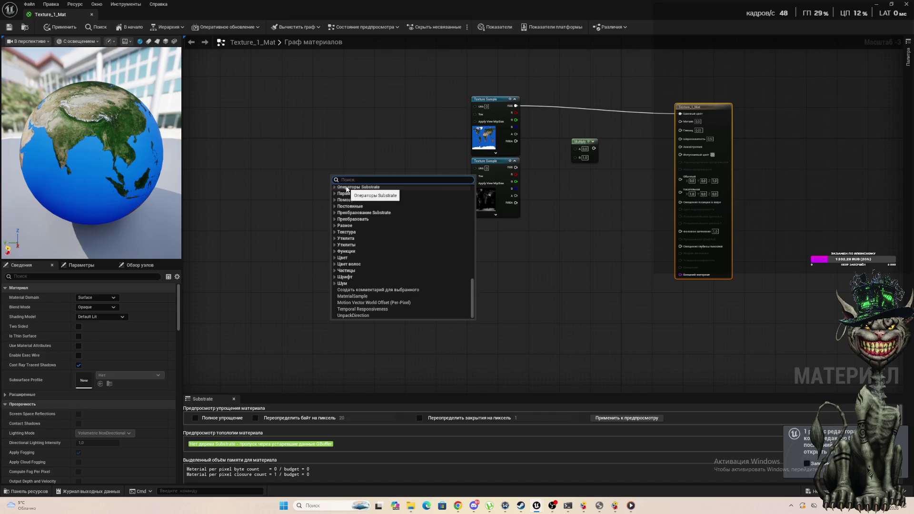
{"action": "left_click", "coordinate": [619, 312]}
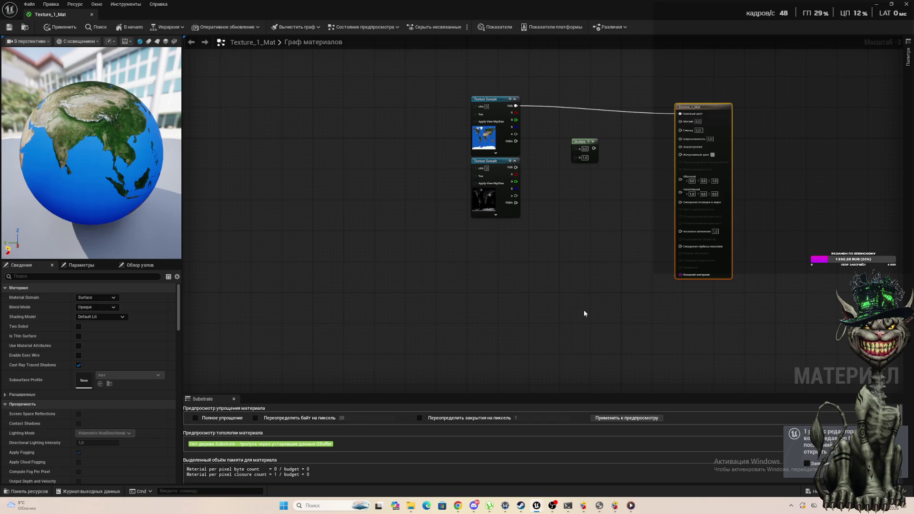
{"action": "scroll", "coordinate": [584, 310], "scroll_direction": "up", "scroll_amount": 1}
{"action": "scroll", "coordinate": [521, 61], "scroll_direction": "up", "scroll_amount": 1}
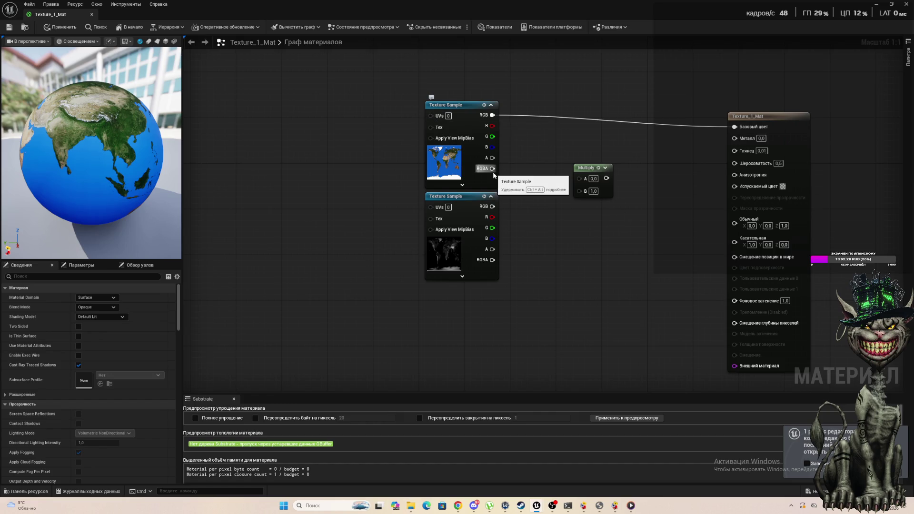
{"action": "scroll", "coordinate": [495, 174], "scroll_direction": "down", "scroll_amount": 1}
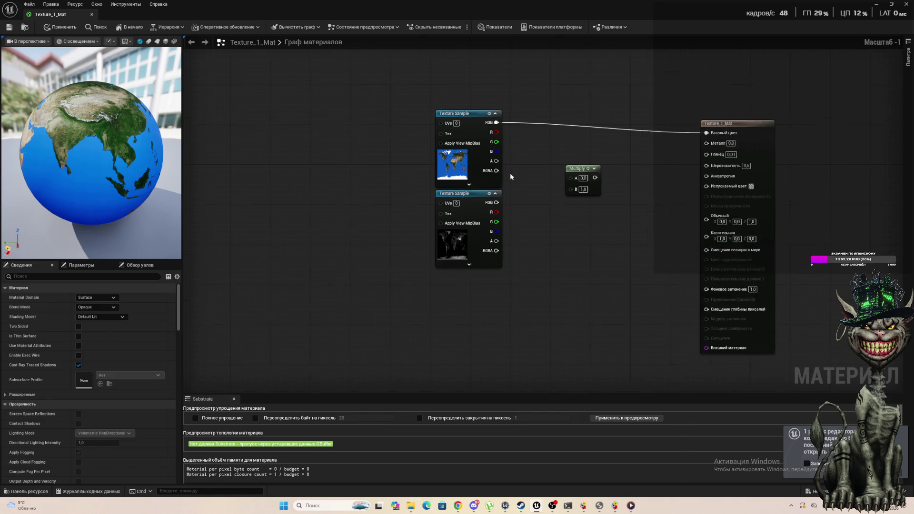
{"action": "scroll", "coordinate": [570, 142], "scroll_direction": "up", "scroll_amount": 1}
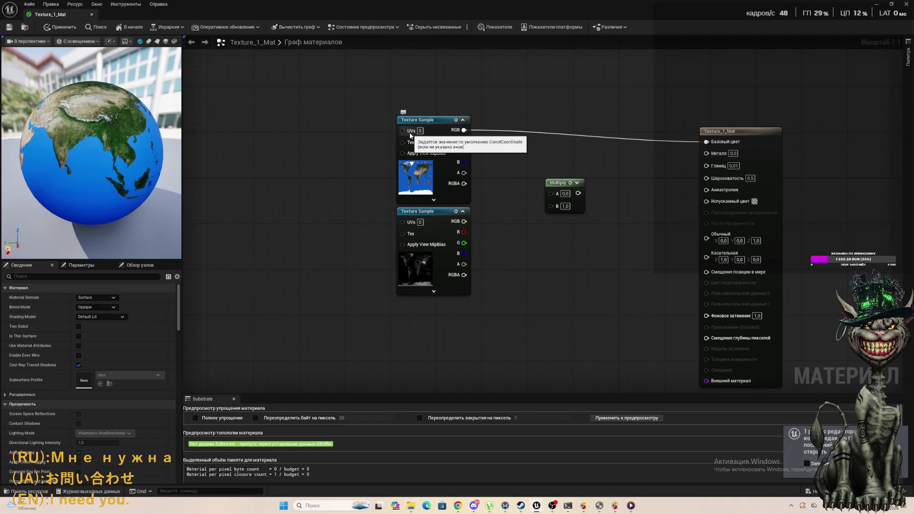
{"action": "left_click", "coordinate": [252, 167]}
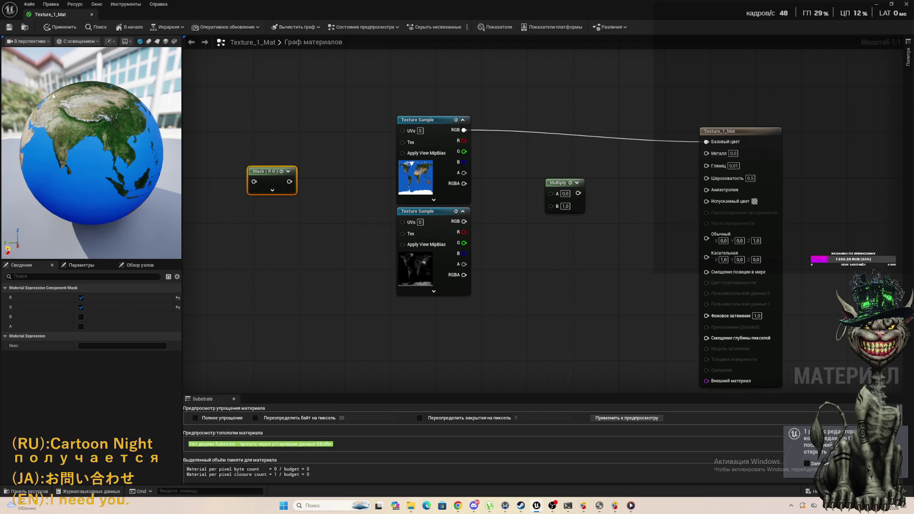
{"action": "key", "text": "Delete"}
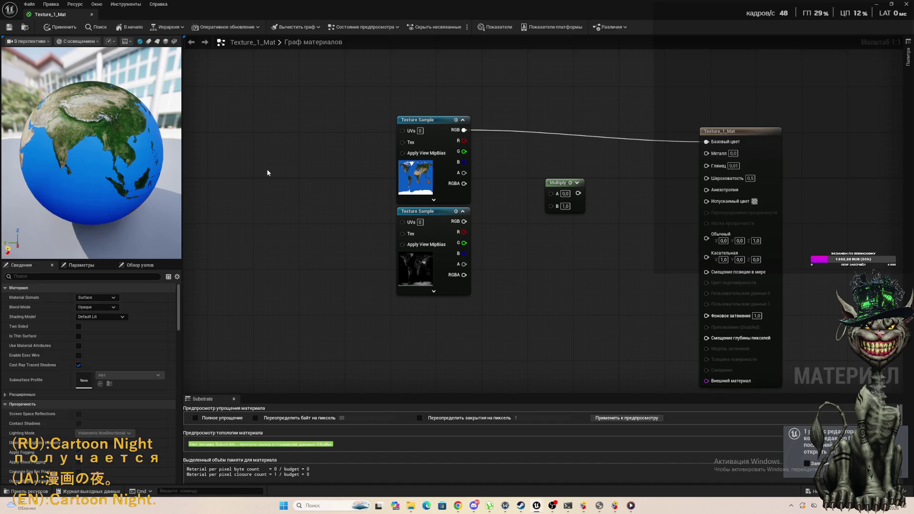
Step: Search 'coor' and add the CoordinateBasis Simple UV (Standard POM) node to the graph
{"action": "right_click", "coordinate": [267, 173]}
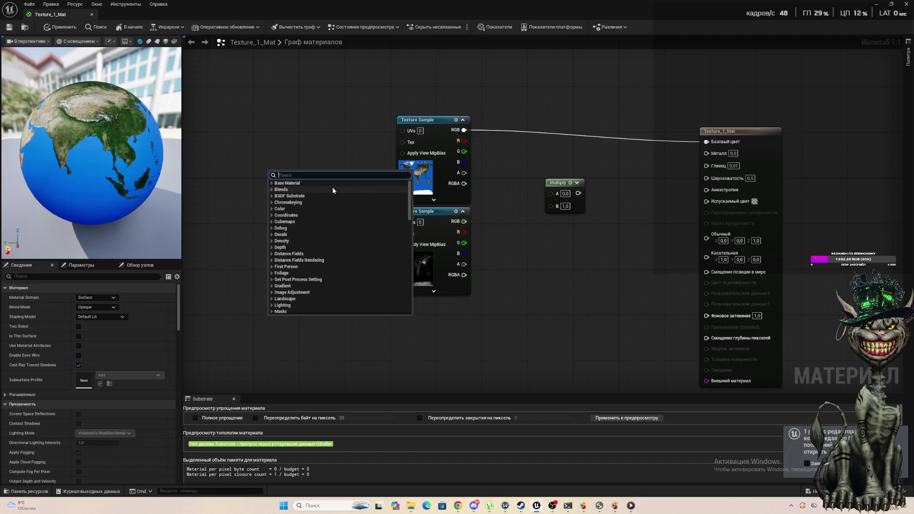
{"action": "type", "text": "co"}
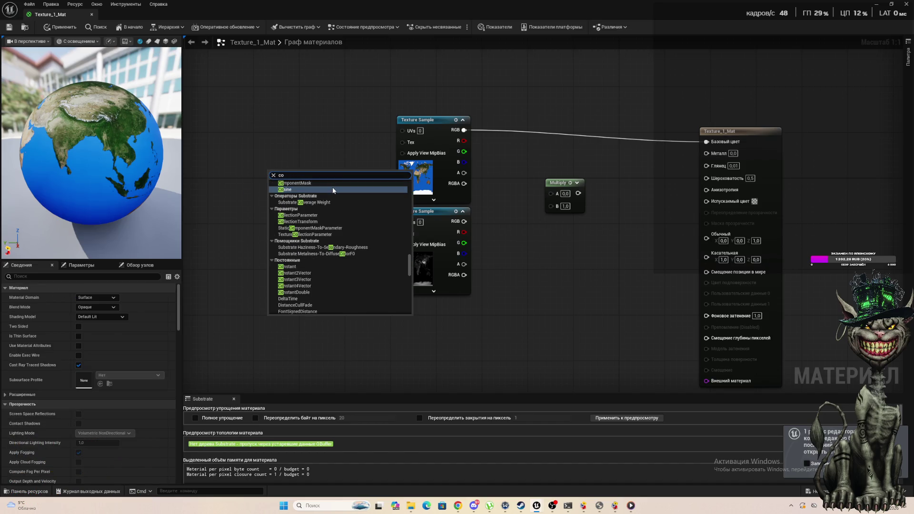
{"action": "type", "text": "o"}
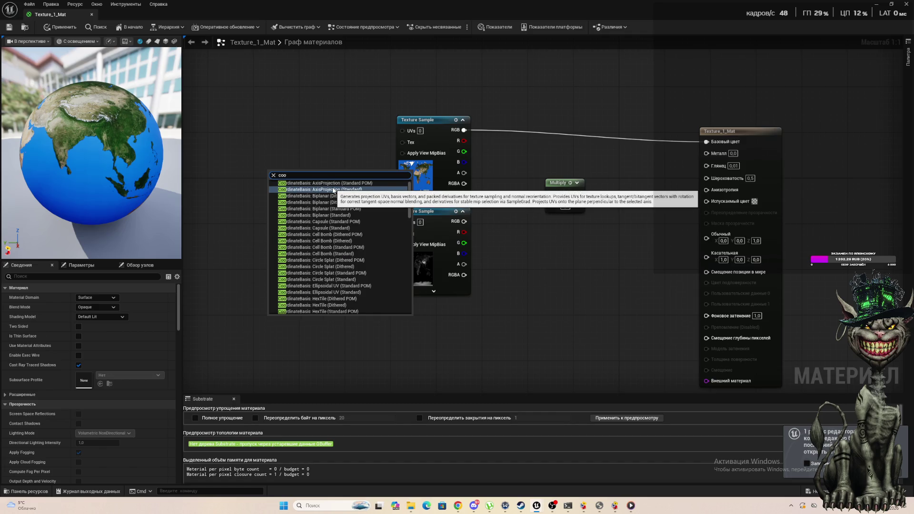
{"action": "type", "text": "r"}
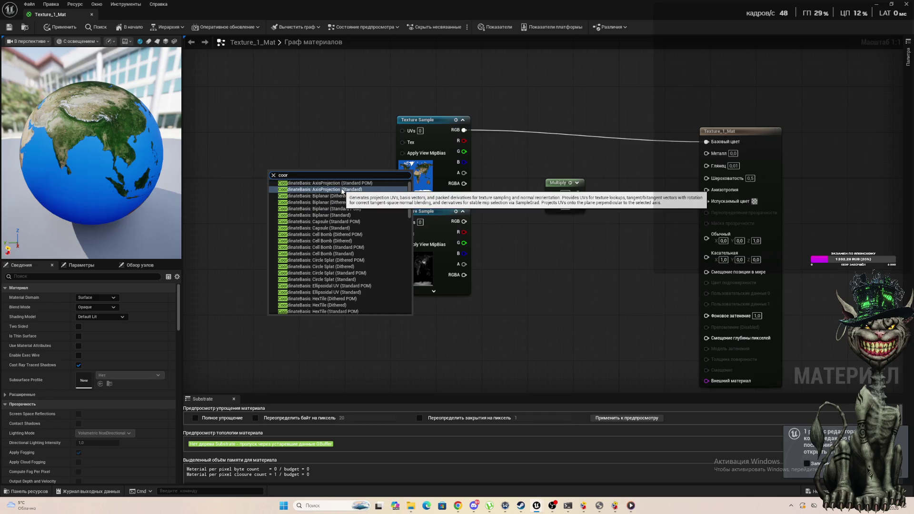
{"action": "scroll", "coordinate": [342, 191], "scroll_direction": "down", "scroll_amount": 3}
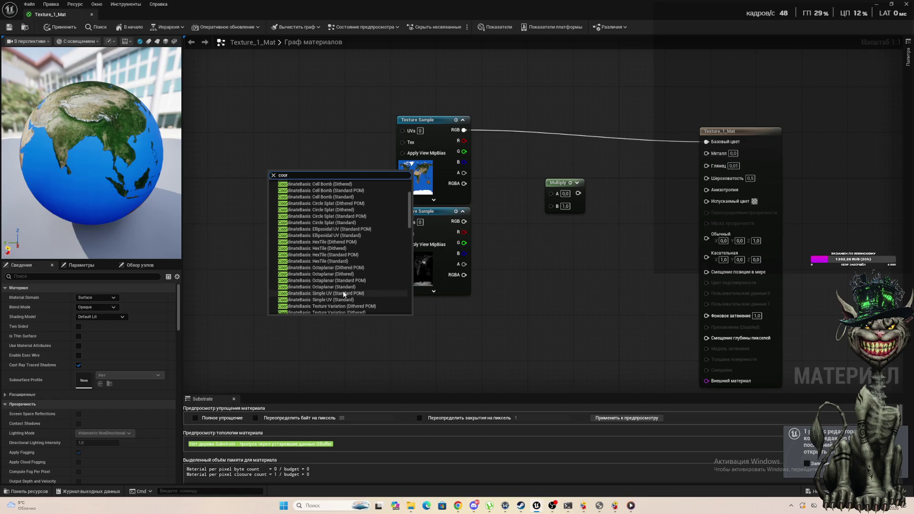
{"action": "key", "text": "Escape"}
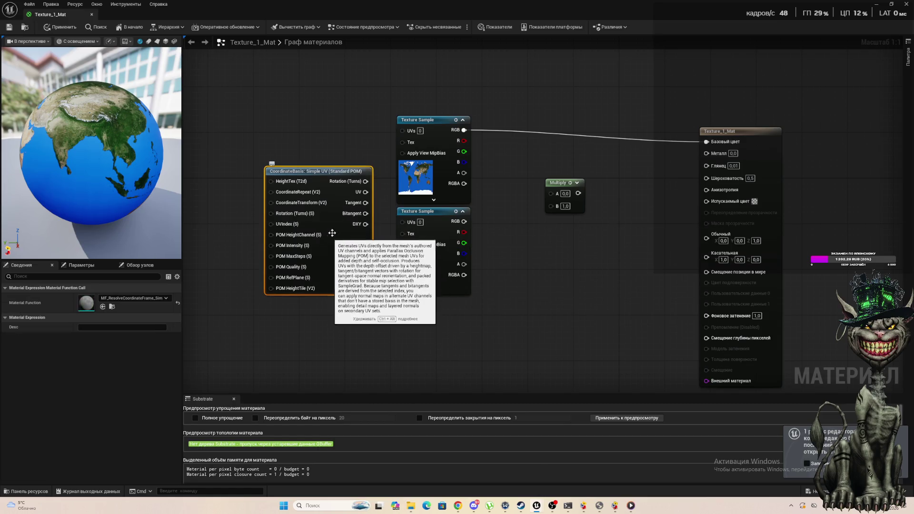
Step: Move the CoordinateBasis node left and wire its UV output into a Texture Sample's UVs
{"action": "mouse_move", "coordinate": [342, 182]}
{"action": "left_mouse_down"}
{"action": "mouse_move", "coordinate": [282, 165]}
{"action": "mouse_move", "coordinate": [265, 137]}
{"action": "mouse_move", "coordinate": [381, 179]}
{"action": "mouse_move", "coordinate": [413, 128]}
{"action": "mouse_move", "coordinate": [404, 130]}
{"action": "left_mouse_up"}
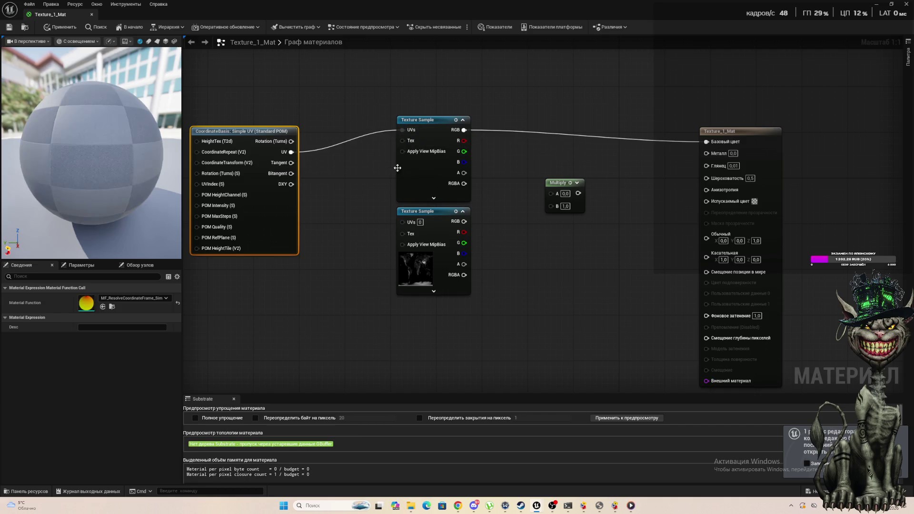
{"action": "mouse_move", "coordinate": [292, 152]}
{"action": "left_mouse_down"}
{"action": "mouse_move", "coordinate": [421, 247]}
{"action": "mouse_move", "coordinate": [407, 223]}
{"action": "left_mouse_up"}
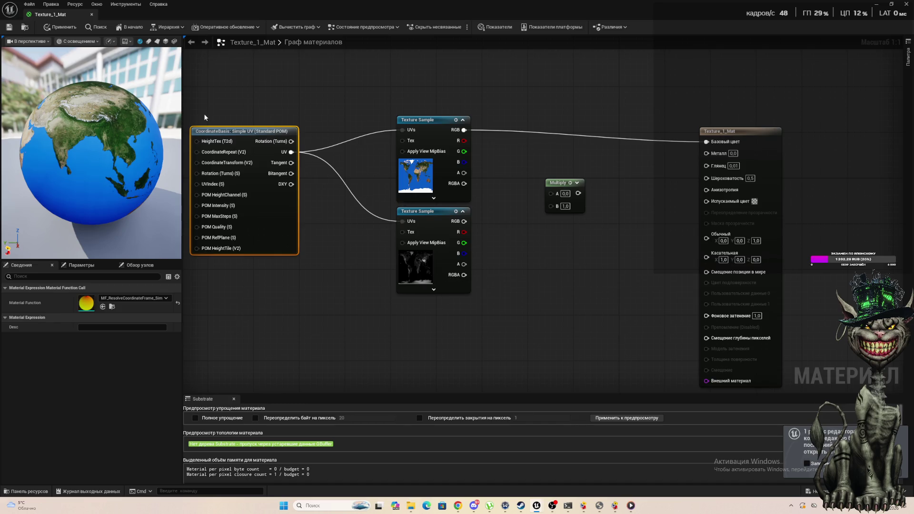
{"action": "mouse_move", "coordinate": [291, 152]}
{"action": "left_mouse_down"}
{"action": "mouse_move", "coordinate": [384, 342]}
{"action": "mouse_move", "coordinate": [381, 283]}
{"action": "left_mouse_up"}
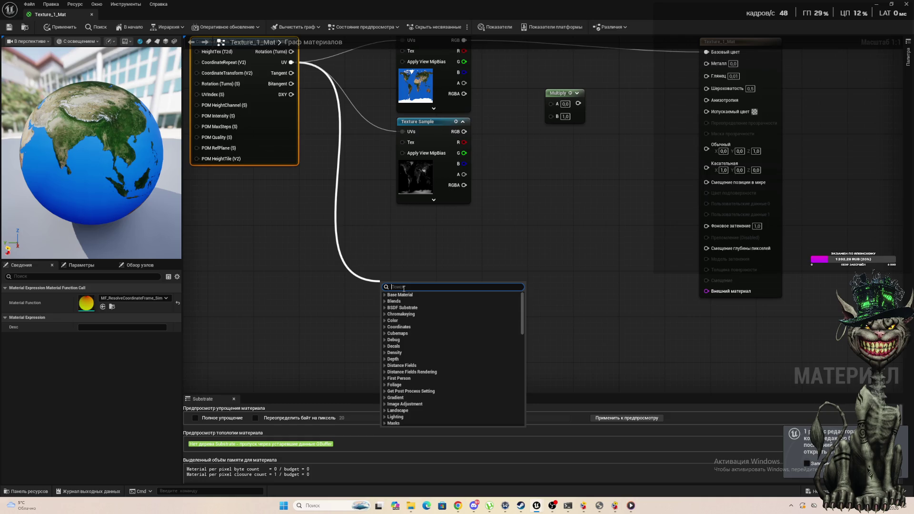
{"action": "type", "text": "d"}
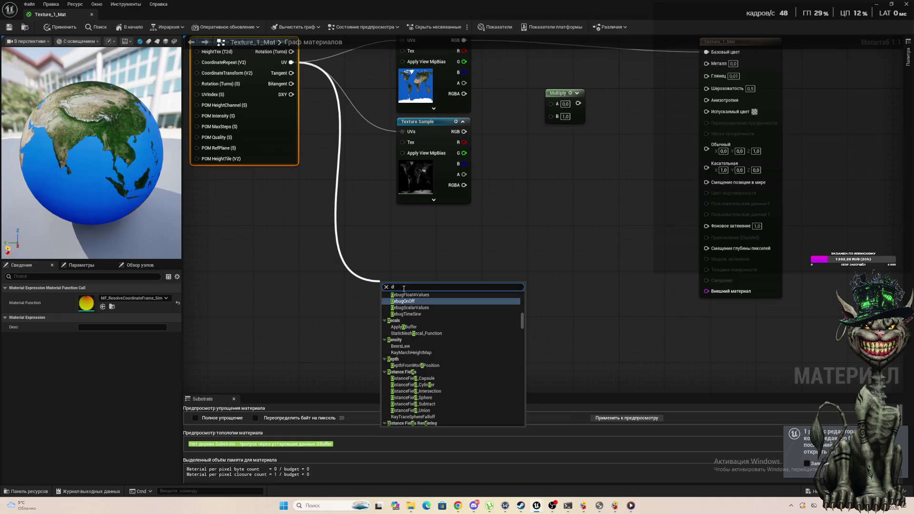
{"action": "type", "text": "i"}
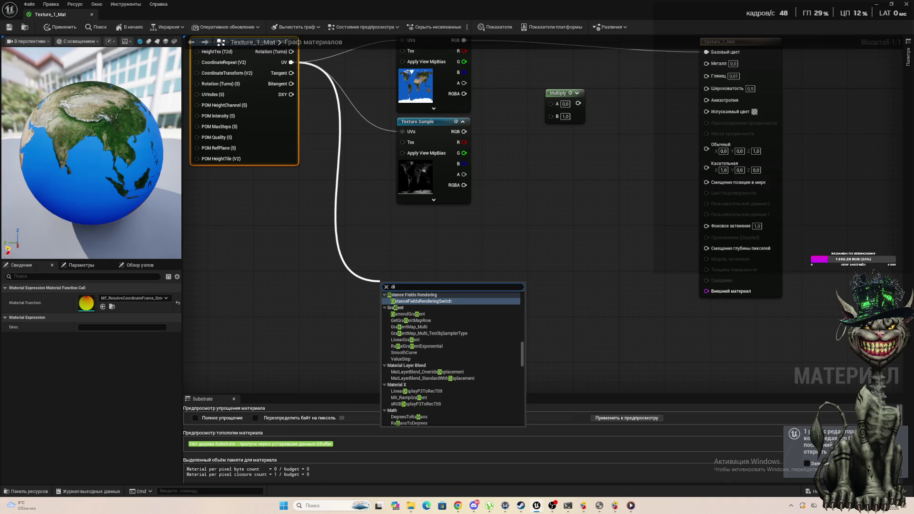
{"action": "key", "text": "Escape"}
{"action": "key", "text": "alt+Tab"}
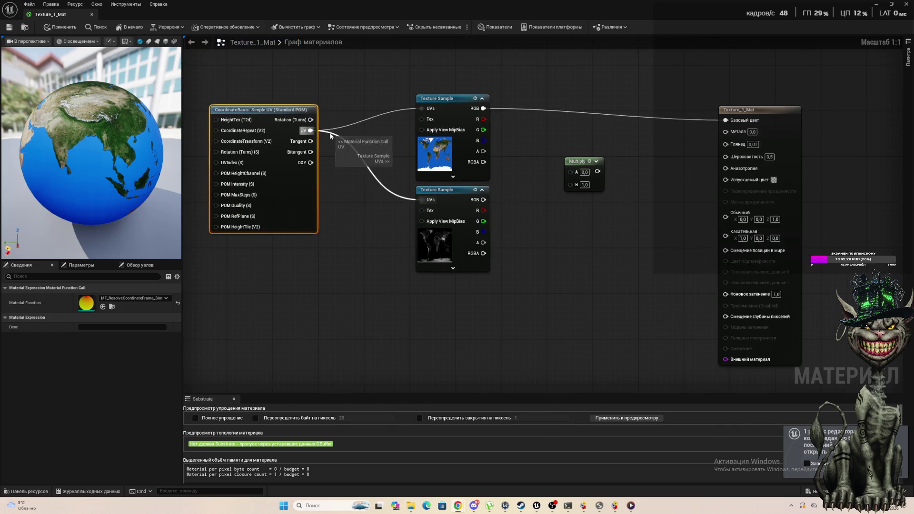
Step: Create a Divide node (B 2.0) wired from the CoordinateBasis UV output
{"action": "left_click_drag", "start_coordinate": [309, 130], "coordinate": [361, 306]}
{"action": "type", "text": "вшм"}
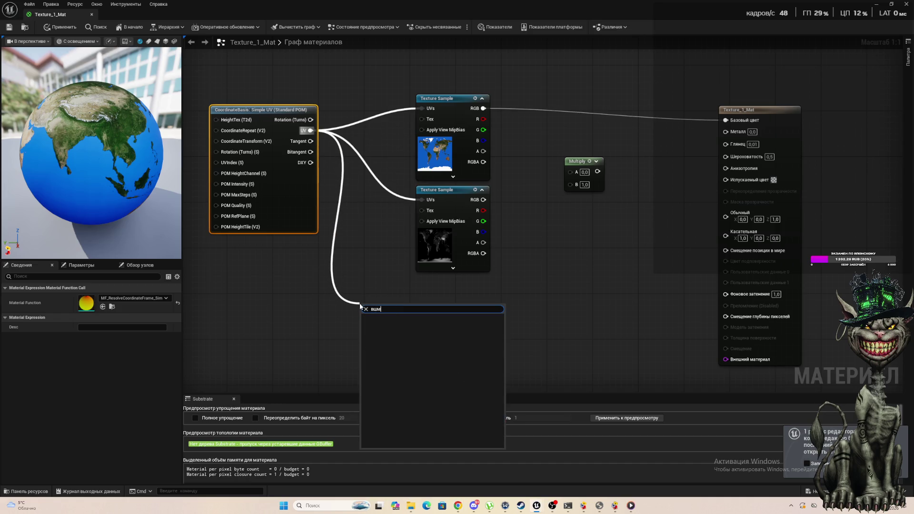
{"action": "key", "text": "BackSpace"}
{"action": "key", "text": "BackSpace"}
{"action": "key", "text": "BackSpace"}
{"action": "type", "text": "d"}
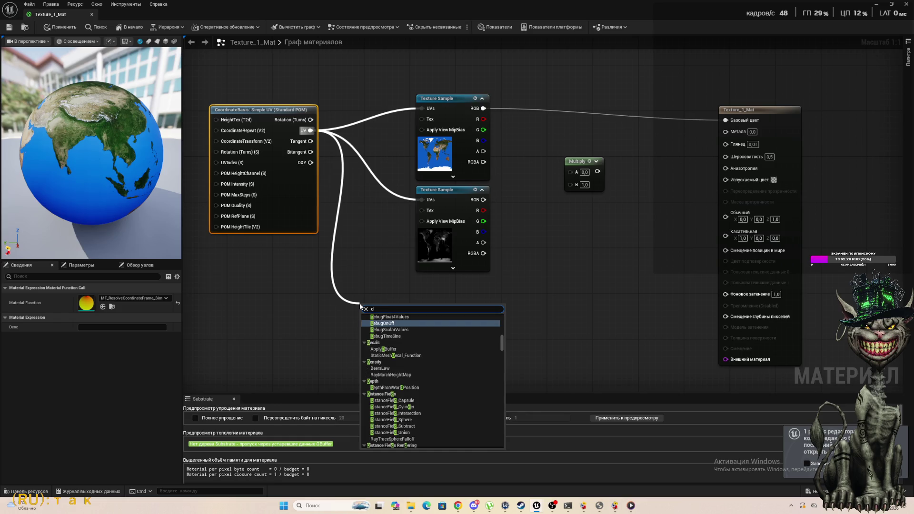
{"action": "type", "text": "iv"}
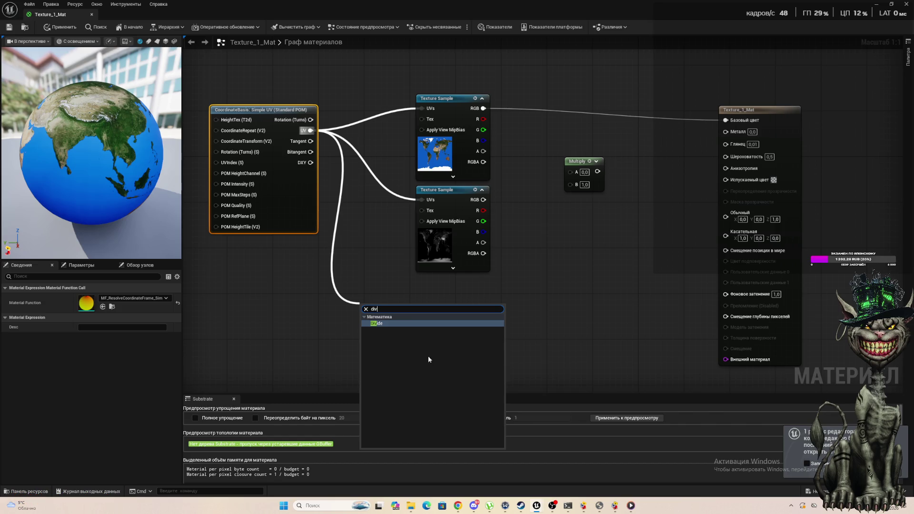
{"action": "left_click", "coordinate": [372, 324]}
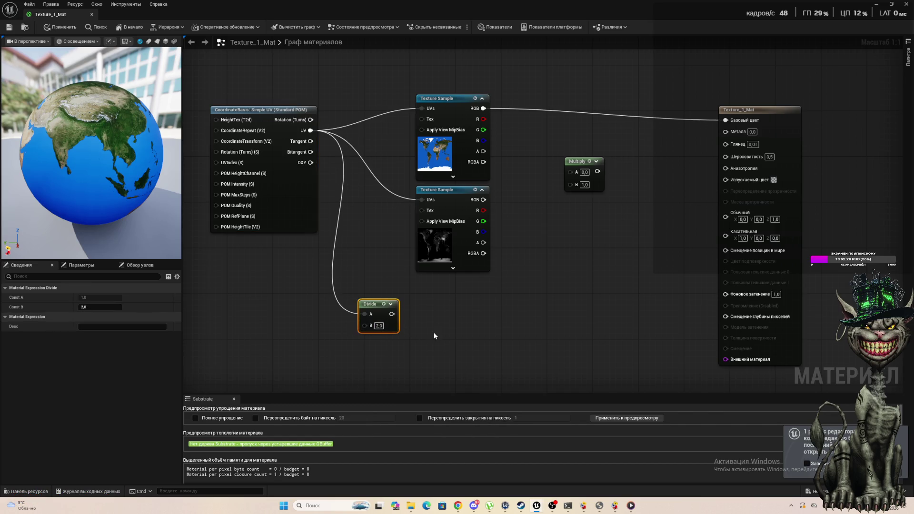
{"action": "left_click", "coordinate": [365, 297]}
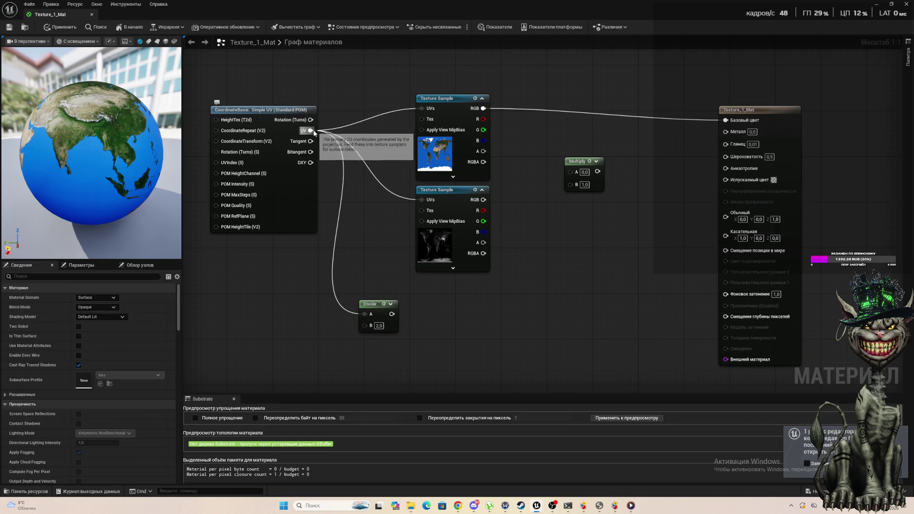
Step: Pull another wire from the UV output and search 'dive' without adding a node
{"action": "left_click_drag", "start_coordinate": [311, 131], "coordinate": [388, 316]}
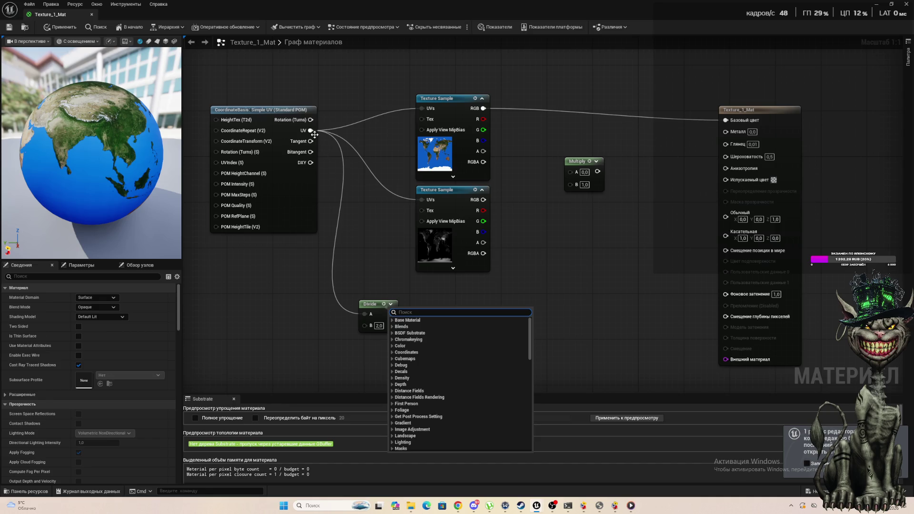
{"action": "mouse_move", "coordinate": [311, 130]}
{"action": "left_mouse_down"}
{"action": "mouse_move", "coordinate": [368, 265]}
{"action": "mouse_move", "coordinate": [358, 259]}
{"action": "left_mouse_up"}
{"action": "type", "text": "dive"}
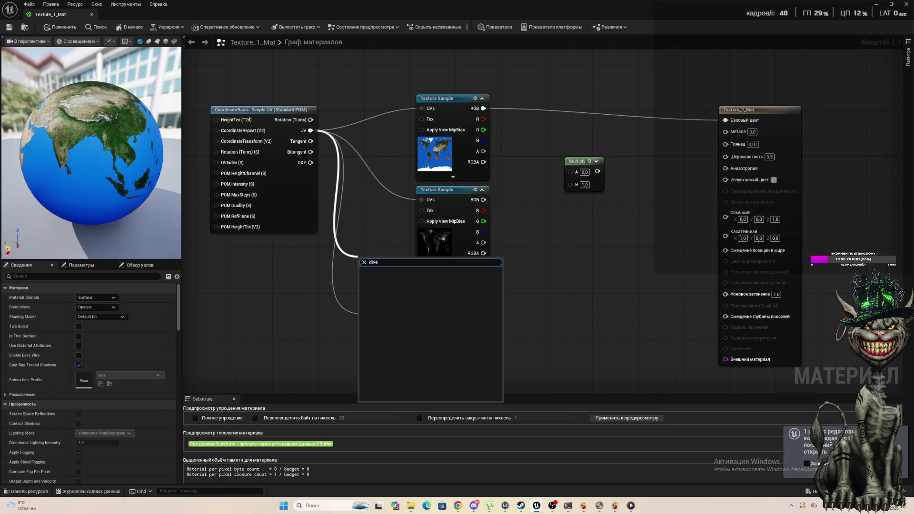
{"action": "key", "text": "Return"}
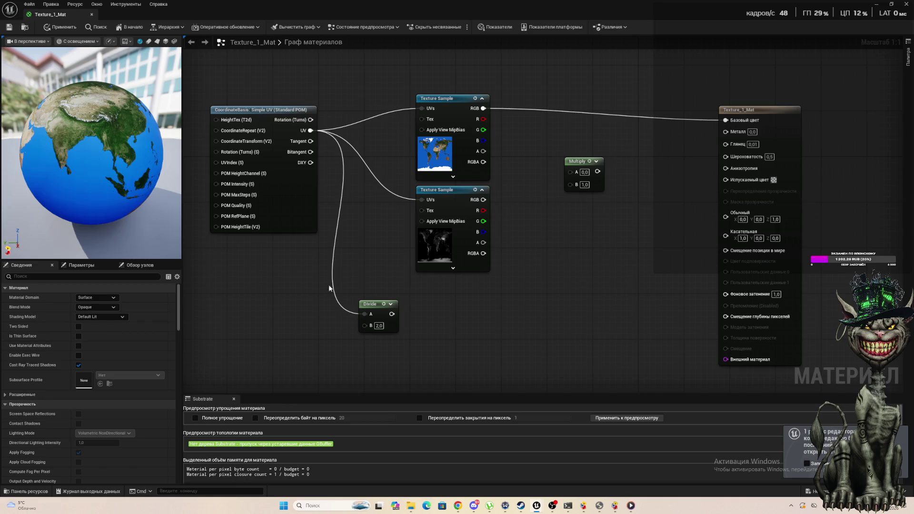
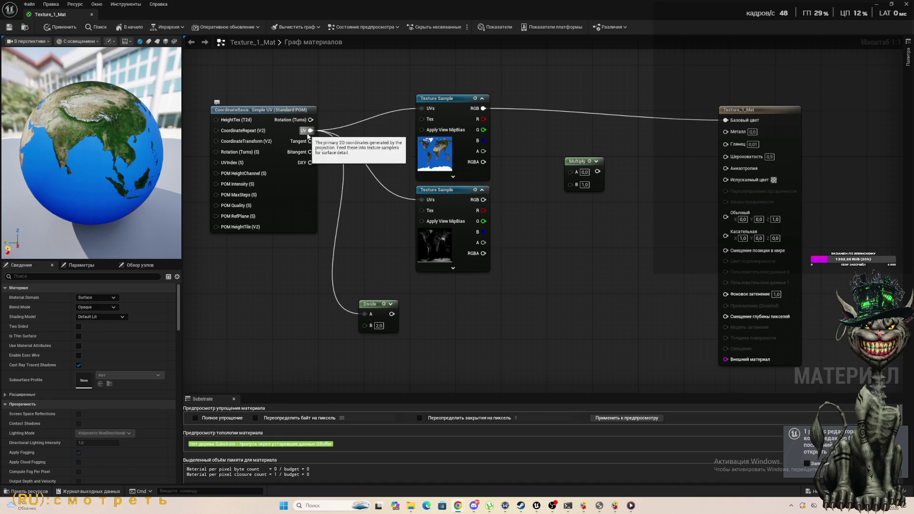
Step: Add a ComponentMask node fed by the UV output with only the R channel enabled
{"action": "mouse_move", "coordinate": [310, 131]}
{"action": "left_mouse_down"}
{"action": "mouse_move", "coordinate": [324, 143]}
{"action": "mouse_move", "coordinate": [336, 242]}
{"action": "left_mouse_up"}
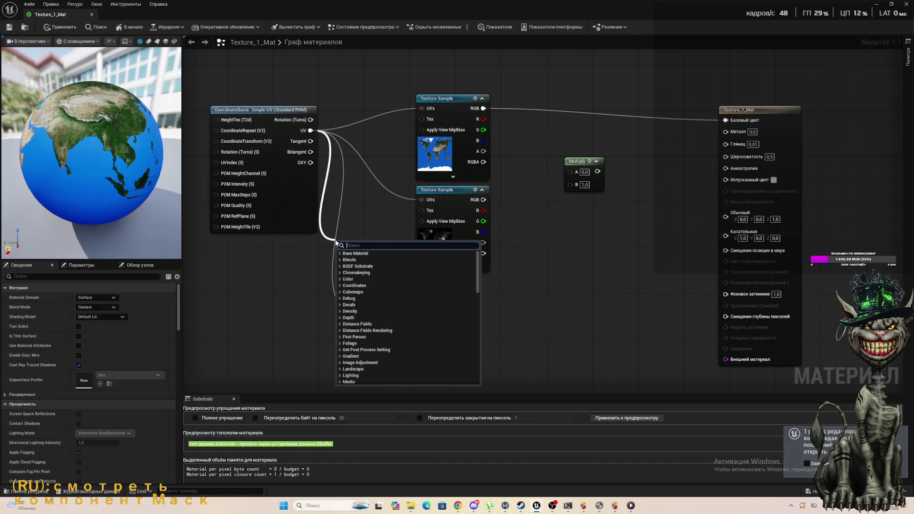
{"action": "type", "text": "сщ"}
{"action": "key", "text": "BackSpace"}
{"action": "key", "text": "BackSpace"}
{"action": "key", "text": "BackSpace"}
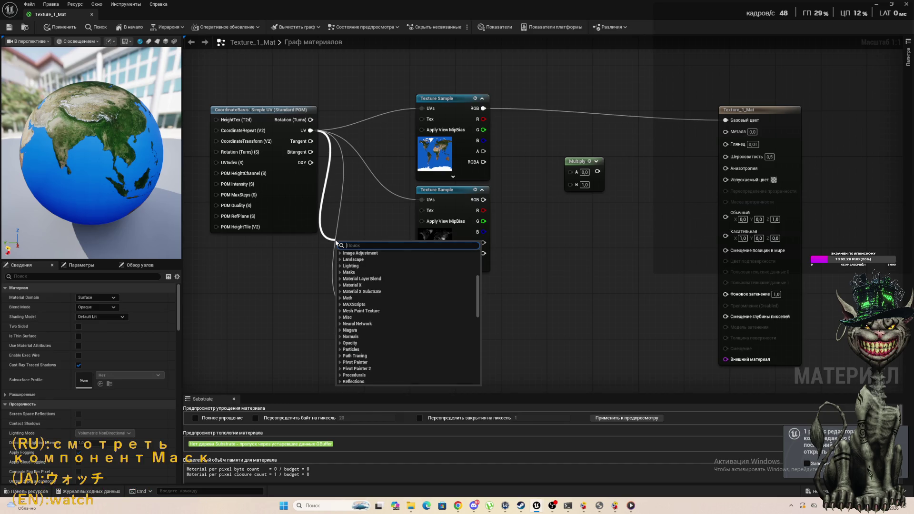
{"action": "type", "text": "com"}
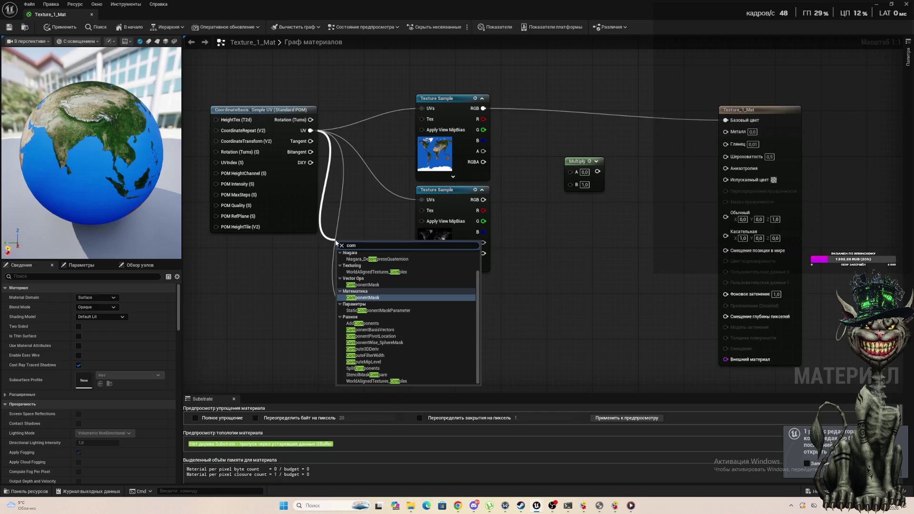
{"action": "left_click", "coordinate": [373, 298]}
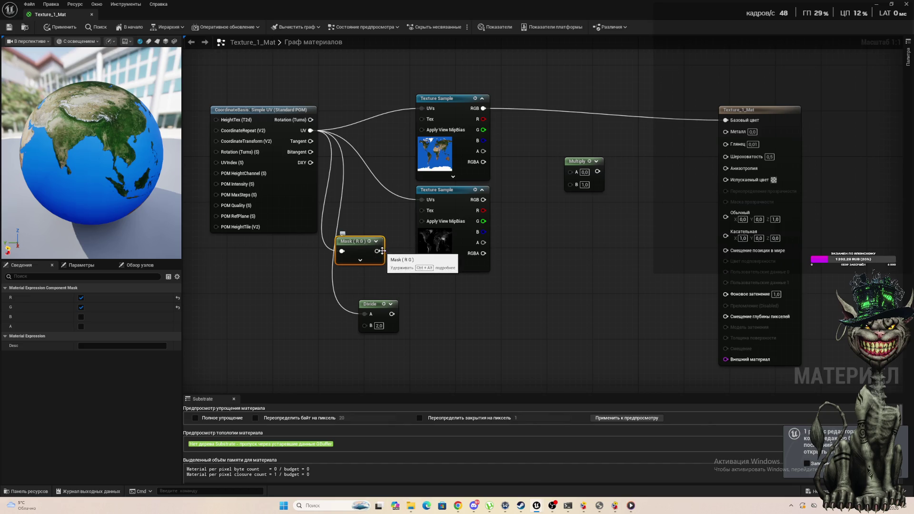
{"action": "left_click", "coordinate": [361, 260]}
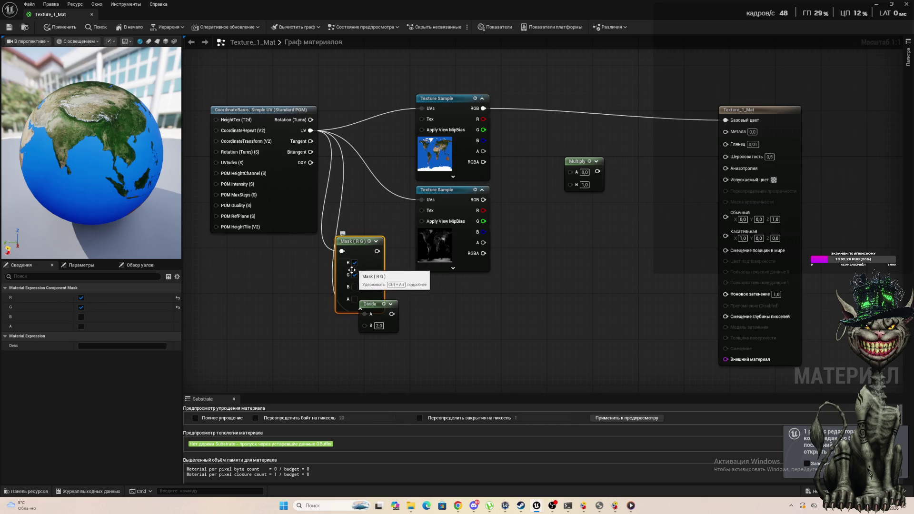
{"action": "left_click", "coordinate": [355, 276]}
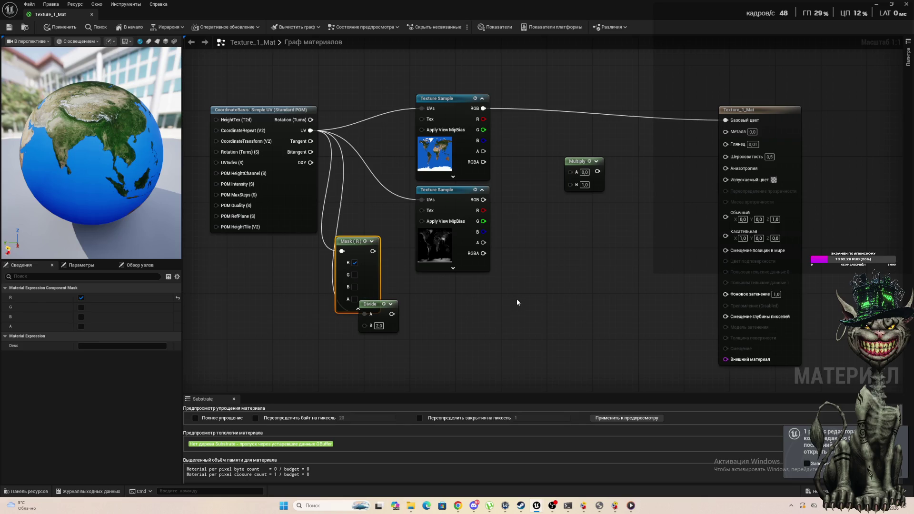
Step: Move the Mask (R) node lower and delete the Divide node
{"action": "key", "text": "Delete"}
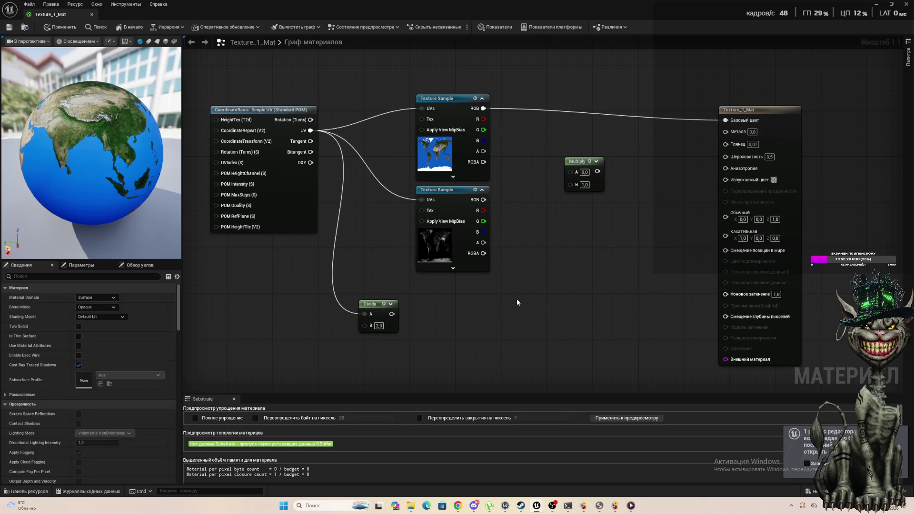
{"action": "key", "text": "ctrl+z"}
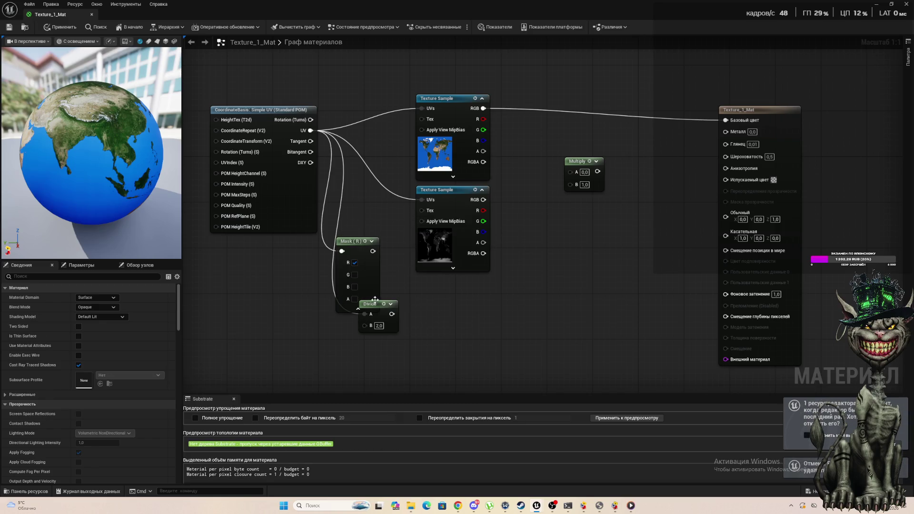
{"action": "mouse_move", "coordinate": [375, 305]}
{"action": "left_mouse_down"}
{"action": "mouse_move", "coordinate": [398, 332]}
{"action": "mouse_move", "coordinate": [364, 264]}
{"action": "left_mouse_up"}
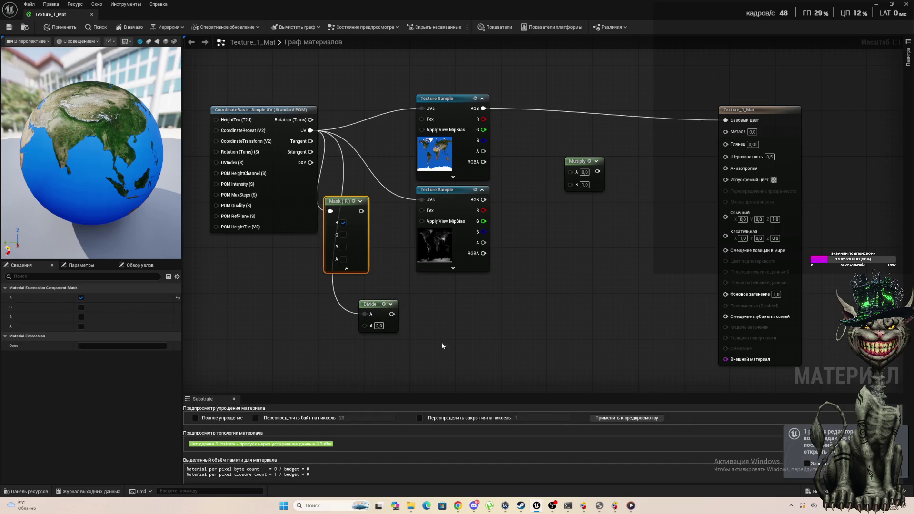
{"action": "left_click", "coordinate": [372, 304]}
{"action": "key", "text": "Delete"}
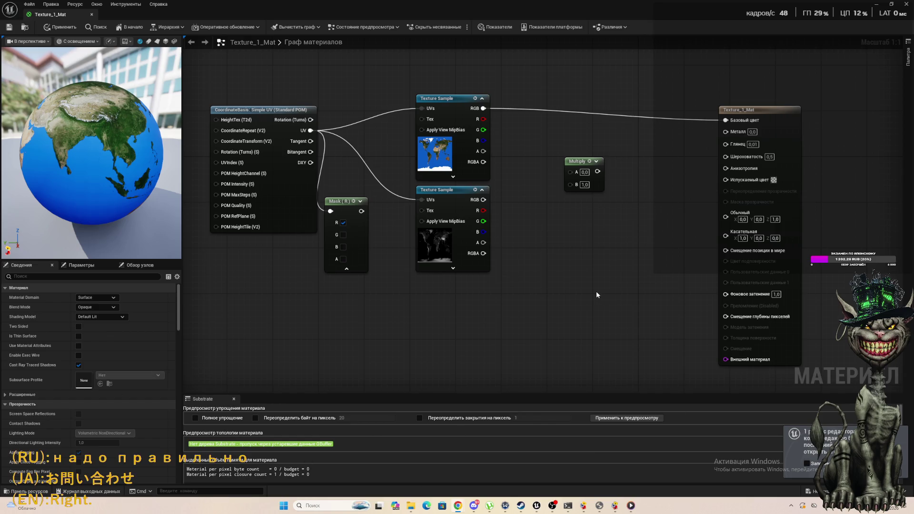
Step: Move both Texture Sample nodes up and the Mask (R) node further down
{"action": "left_click_drag", "start_coordinate": [453, 58], "coordinate": [453, 286]}
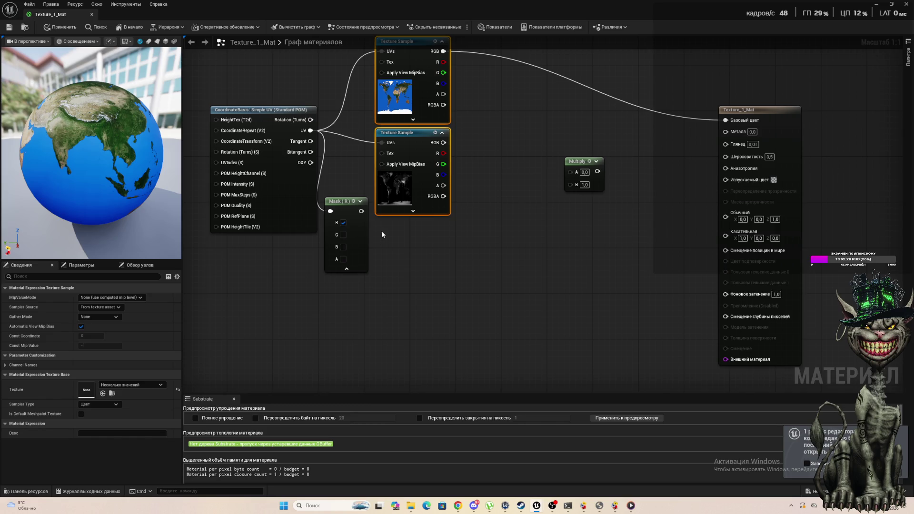
{"action": "left_click_drag", "start_coordinate": [340, 206], "coordinate": [341, 252]}
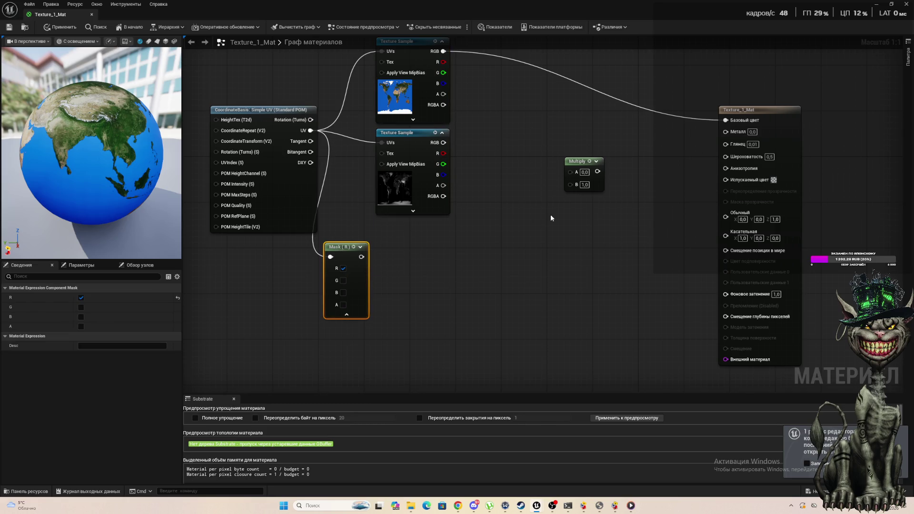
{"action": "scroll", "coordinate": [596, 204], "scroll_direction": "down", "scroll_amount": 1}
{"action": "scroll", "coordinate": [601, 216], "scroll_direction": "up", "scroll_amount": 1}
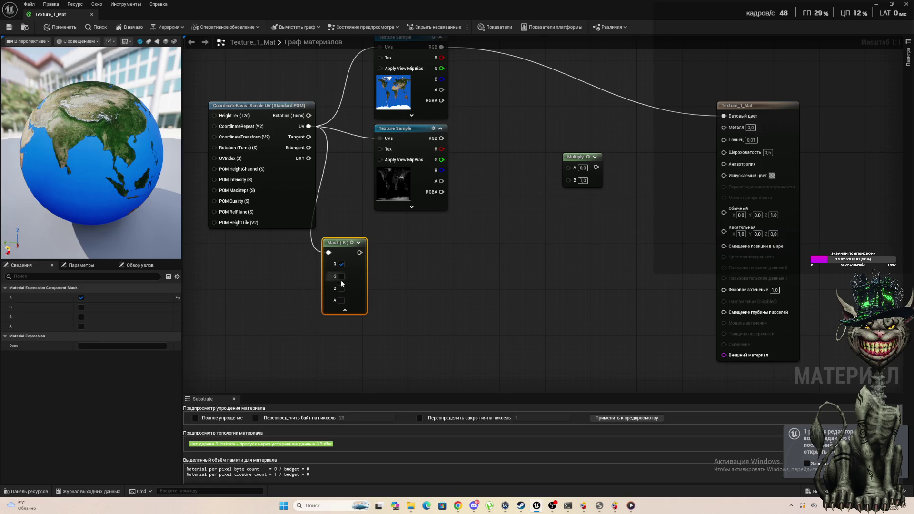
Step: Drag a wire from the Mask (R) output into empty space to search for a node
{"action": "left_click_drag", "start_coordinate": [360, 253], "coordinate": [473, 254]}
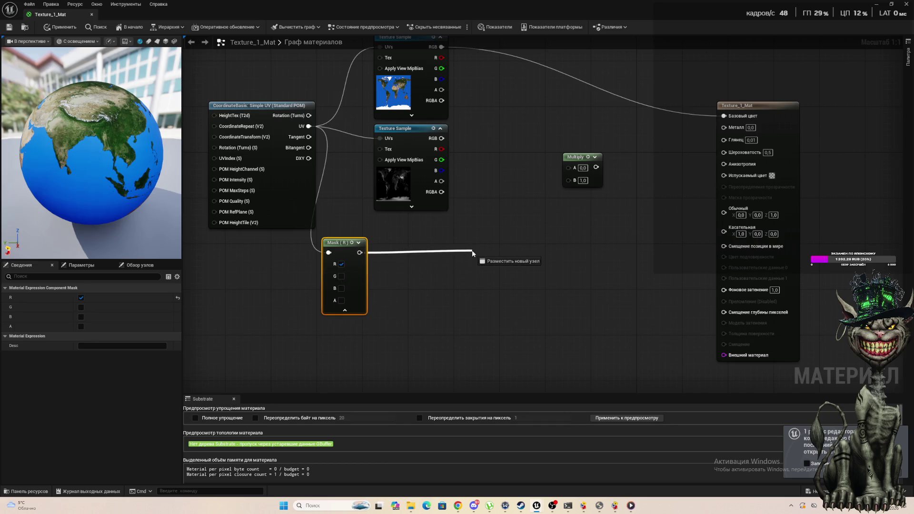
{"action": "mouse_move", "coordinate": [472, 253]}
{"action": "left_mouse_down"}
{"action": "mouse_move", "coordinate": [469, 265]}
{"action": "mouse_move", "coordinate": [479, 265]}
{"action": "left_mouse_up"}
{"action": "left_click", "coordinate": [509, 233]}
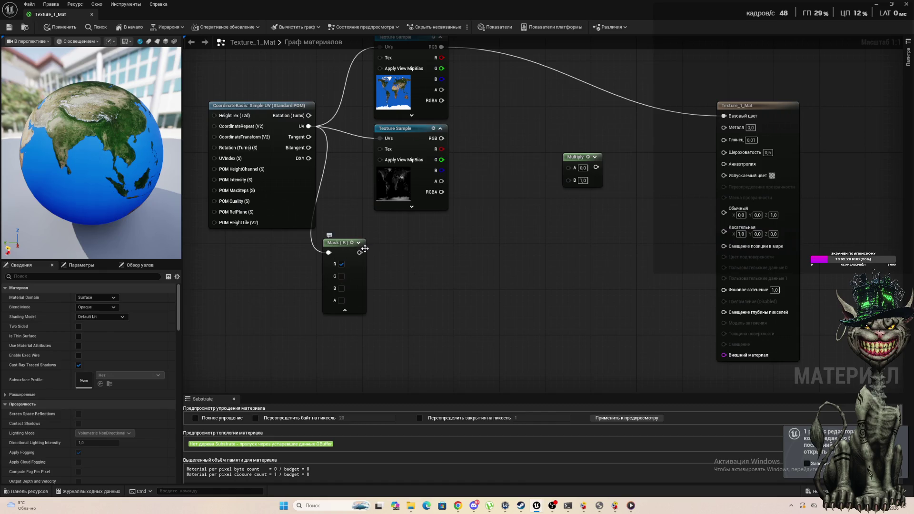
{"action": "left_click_drag", "start_coordinate": [360, 253], "coordinate": [447, 260]}
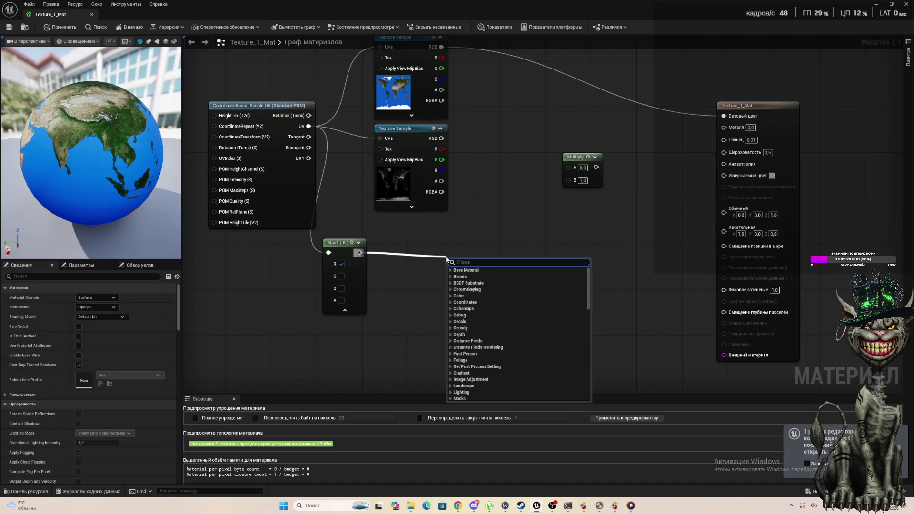
Step: Wire the top Texture Sample's RGB into a new LinearInterpolate node's A input
{"action": "left_click_drag", "start_coordinate": [577, 157], "coordinate": [577, 163]}
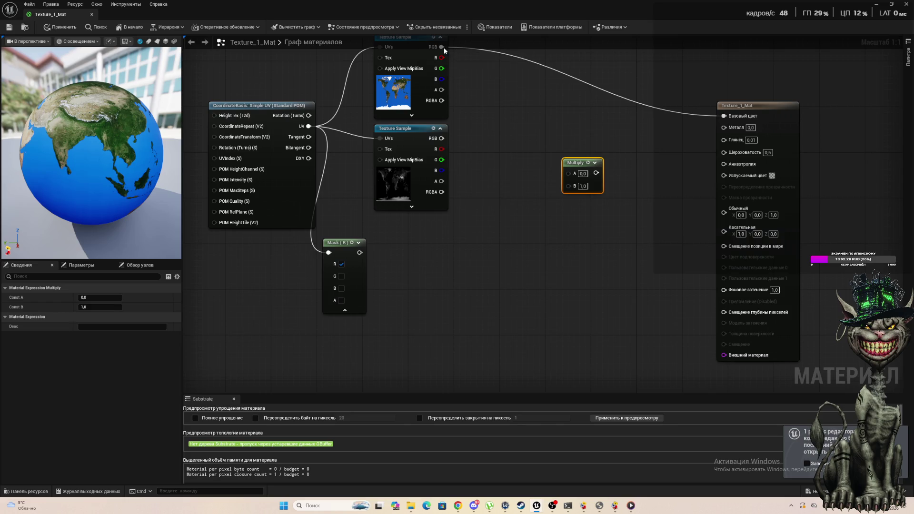
{"action": "left_click_drag", "start_coordinate": [555, 200], "coordinate": [560, 267]}
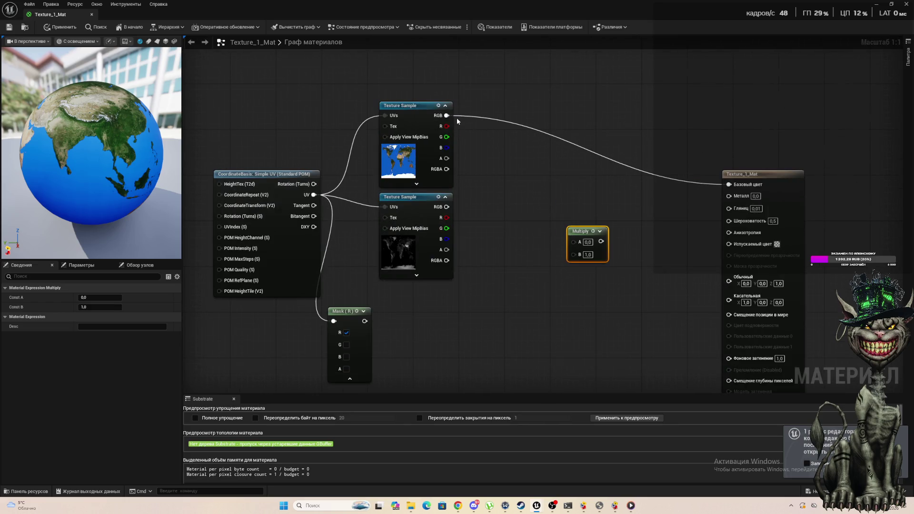
{"action": "mouse_move", "coordinate": [448, 116]}
{"action": "left_mouse_down"}
{"action": "mouse_move", "coordinate": [555, 280]}
{"action": "mouse_move", "coordinate": [527, 265]}
{"action": "left_mouse_up"}
{"action": "type", "text": "lin"}
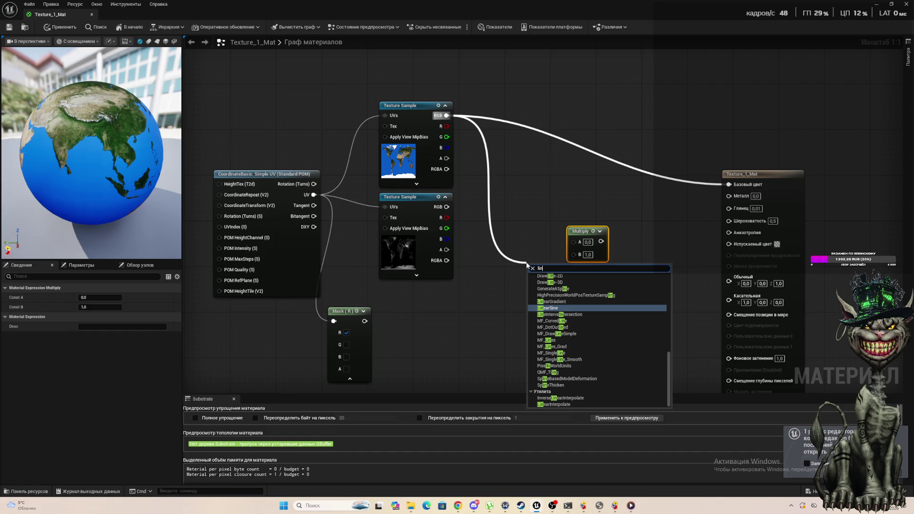
{"action": "type", "text": "e"}
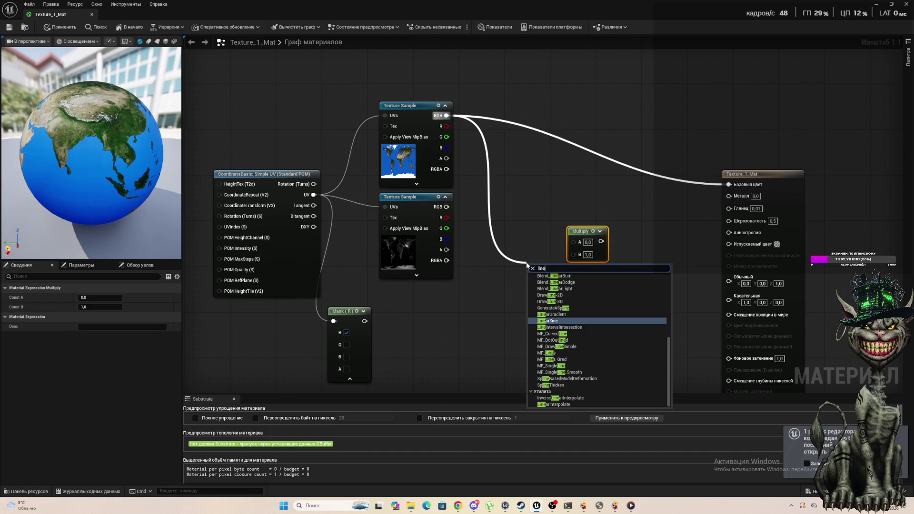
{"action": "key", "text": "BackSpace"}
{"action": "key", "text": "BackSpace"}
{"action": "key", "text": "BackSpace"}
{"action": "key", "text": "BackSpace"}
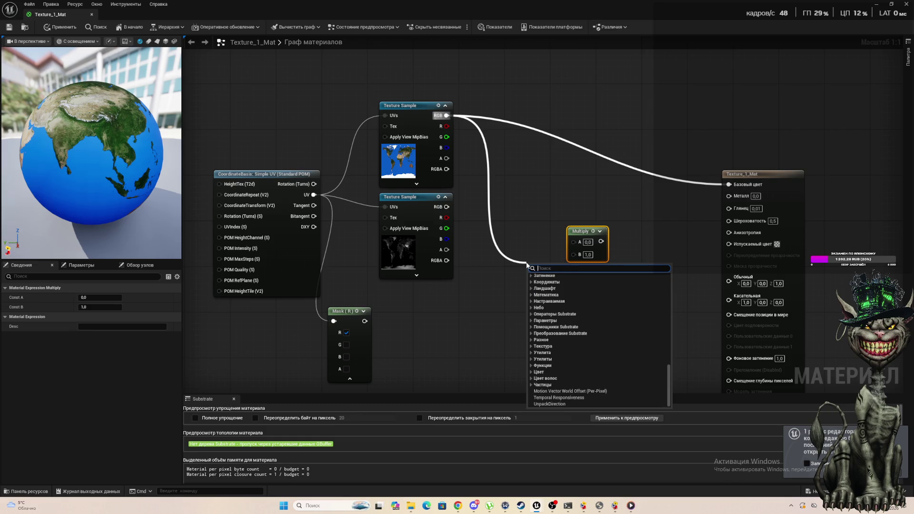
{"action": "type", "text": "inter"}
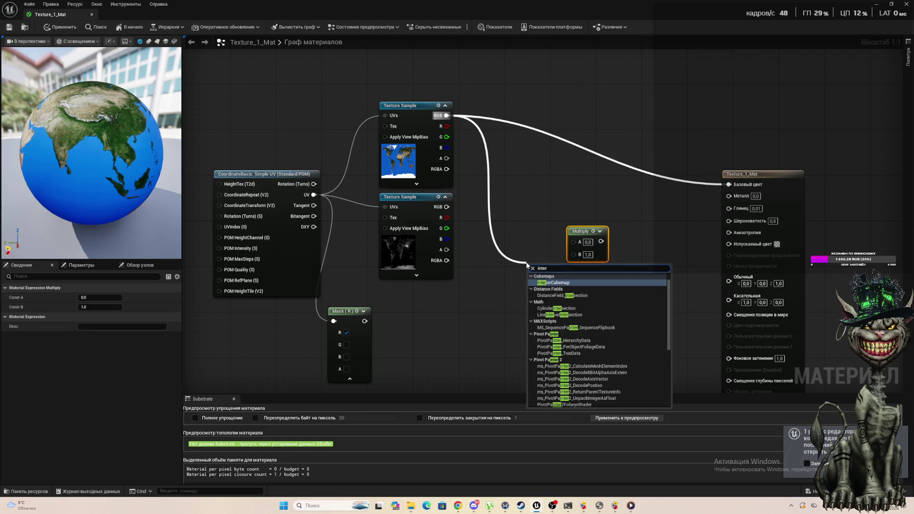
{"action": "type", "text": "p"}
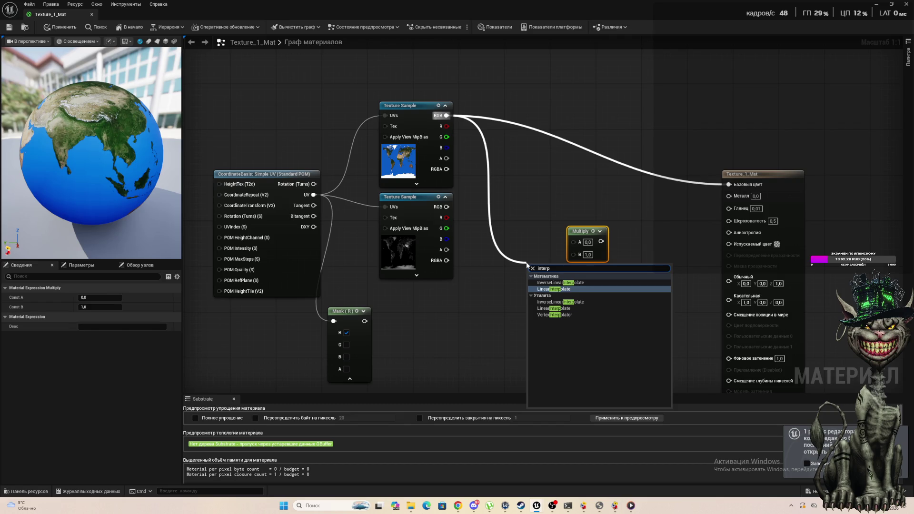
{"action": "left_click", "coordinate": [576, 291]}
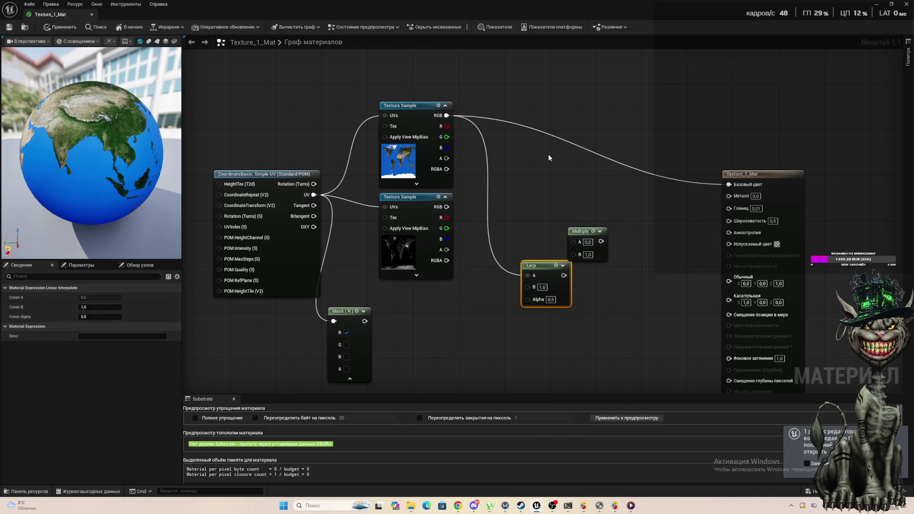
Step: Wire the Lerp output to Base Color, second texture RGB to B, and Mask (R) to Alpha
{"action": "left_click_drag", "start_coordinate": [532, 263], "coordinate": [509, 143]}
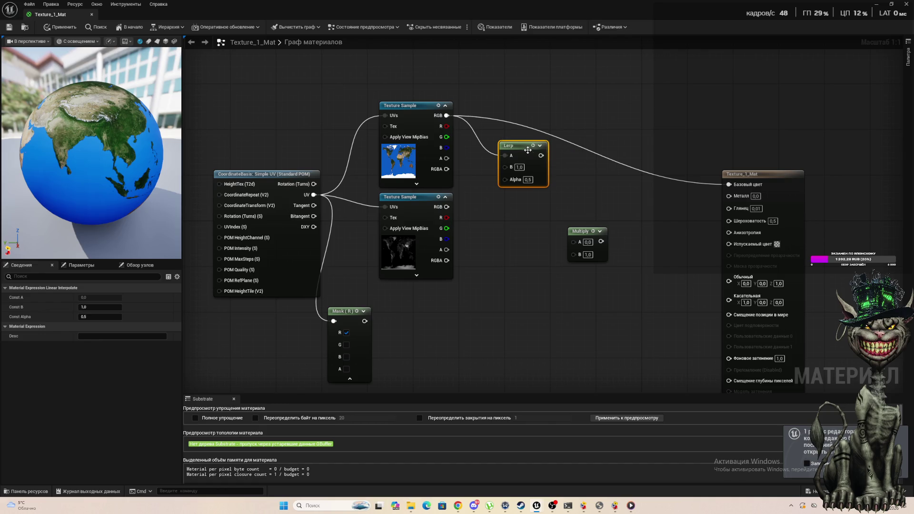
{"action": "left_click_drag", "start_coordinate": [541, 155], "coordinate": [731, 175]}
{"action": "left_click_drag", "start_coordinate": [729, 184], "coordinate": [729, 184]}
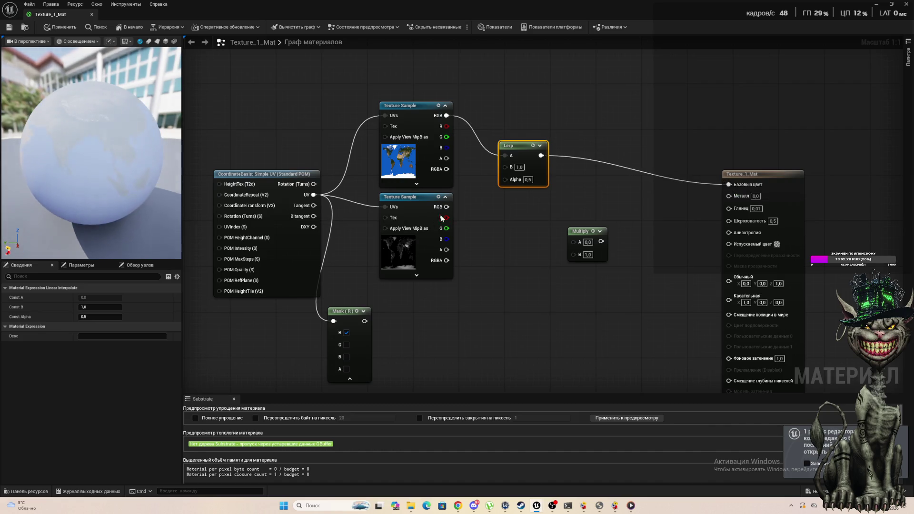
{"action": "mouse_move", "coordinate": [447, 206]}
{"action": "left_mouse_down"}
{"action": "mouse_move", "coordinate": [504, 159]}
{"action": "mouse_move", "coordinate": [507, 167]}
{"action": "left_mouse_up"}
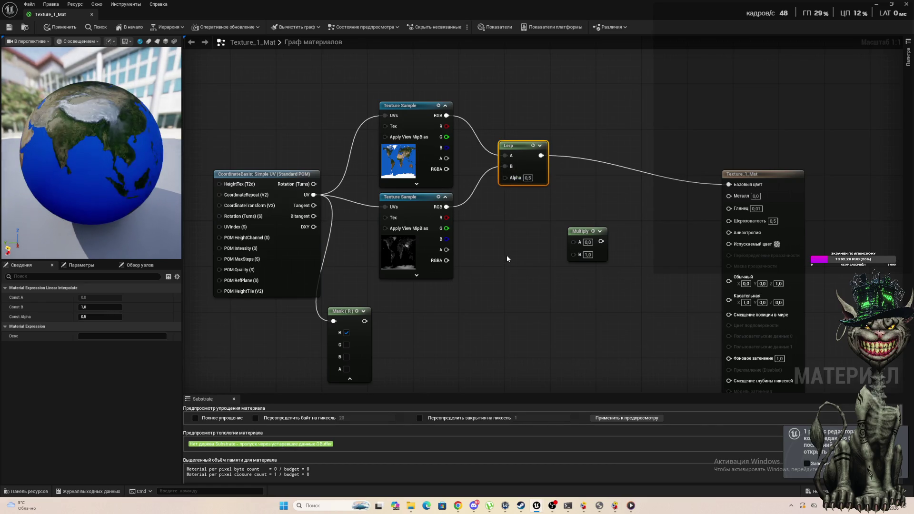
{"action": "mouse_move", "coordinate": [365, 321]}
{"action": "left_mouse_down"}
{"action": "mouse_move", "coordinate": [496, 216]}
{"action": "mouse_move", "coordinate": [502, 178]}
{"action": "left_mouse_up"}
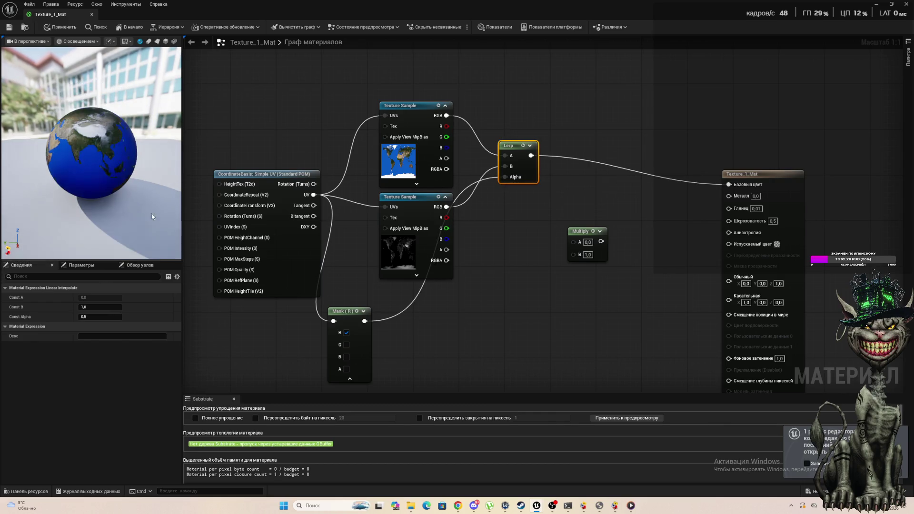
{"action": "mouse_move", "coordinate": [123, 158]}
{"action": "left_mouse_down"}
{"action": "mouse_move", "coordinate": [69, 162]}
{"action": "mouse_move", "coordinate": [58, 143]}
{"action": "mouse_move", "coordinate": [88, 156]}
{"action": "mouse_move", "coordinate": [97, 142]}
{"action": "mouse_move", "coordinate": [99, 158]}
{"action": "mouse_move", "coordinate": [147, 156]}
{"action": "mouse_move", "coordinate": [159, 170]}
{"action": "mouse_move", "coordinate": [144, 162]}
{"action": "left_mouse_up"}
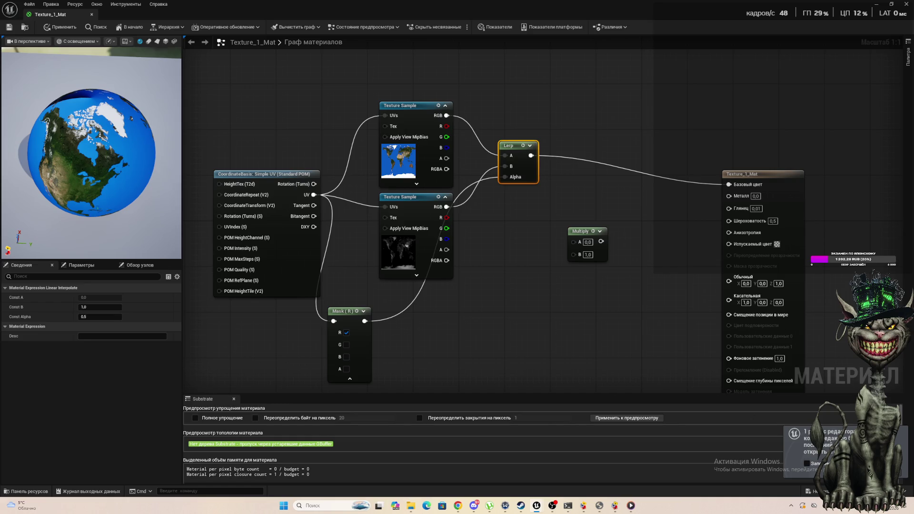
Step: Switch over to the browser window
{"action": "key", "text": "alt+Tab"}
{"action": "right_click", "coordinate": [419, 357]}
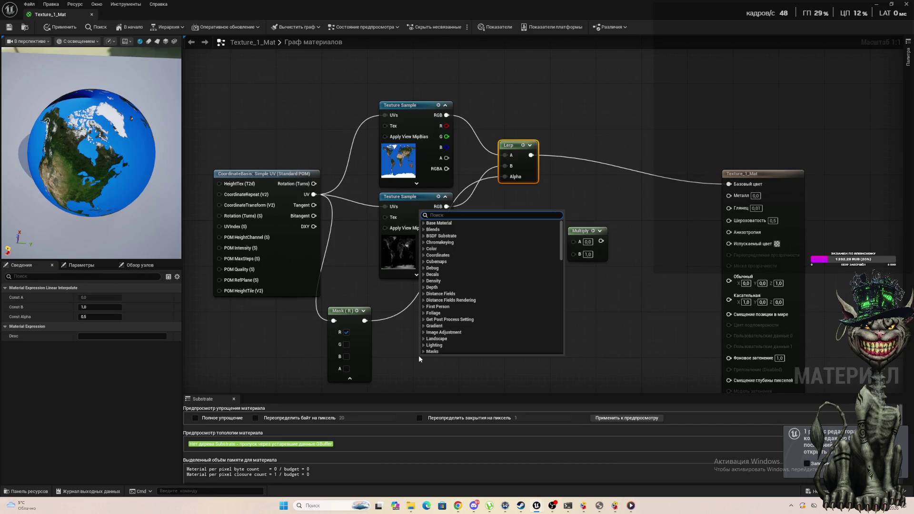
{"action": "type", "text": "ые"}
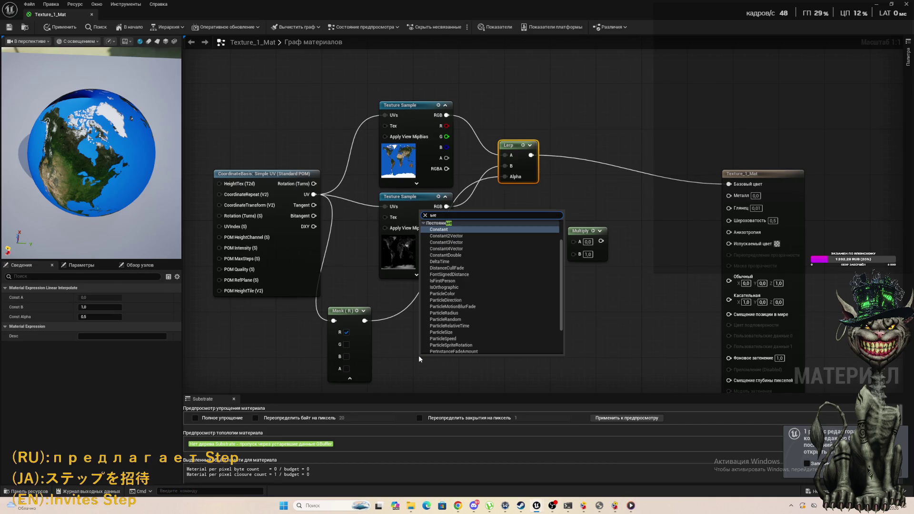
{"action": "key", "text": "BackSpace"}
{"action": "key", "text": "BackSpace"}
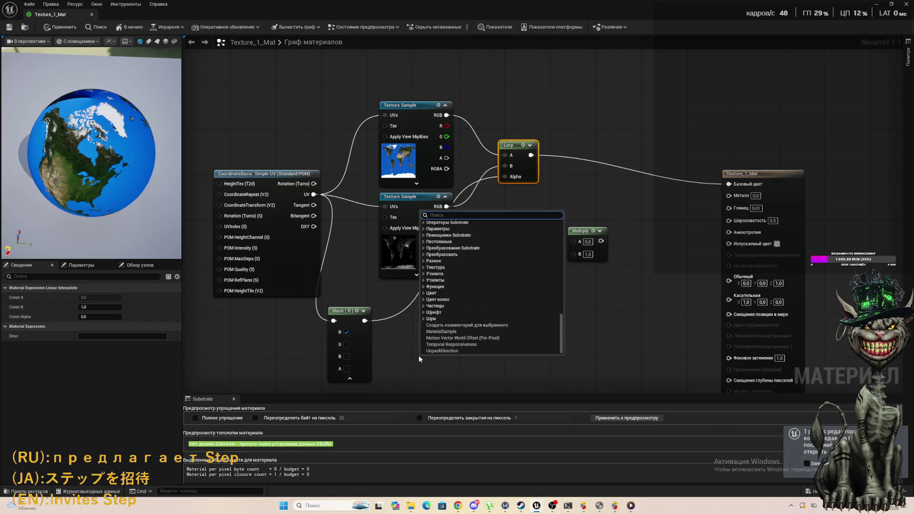
{"action": "type", "text": "step"}
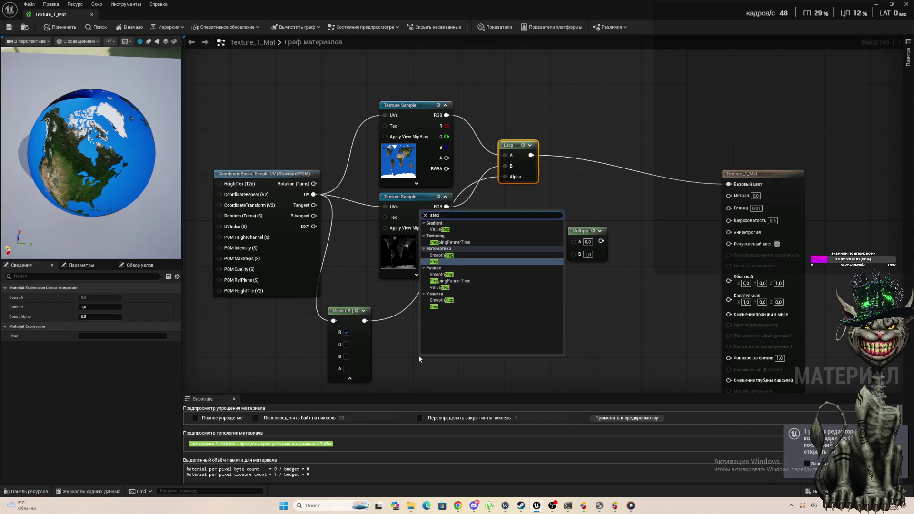
{"action": "left_click", "coordinate": [442, 256]}
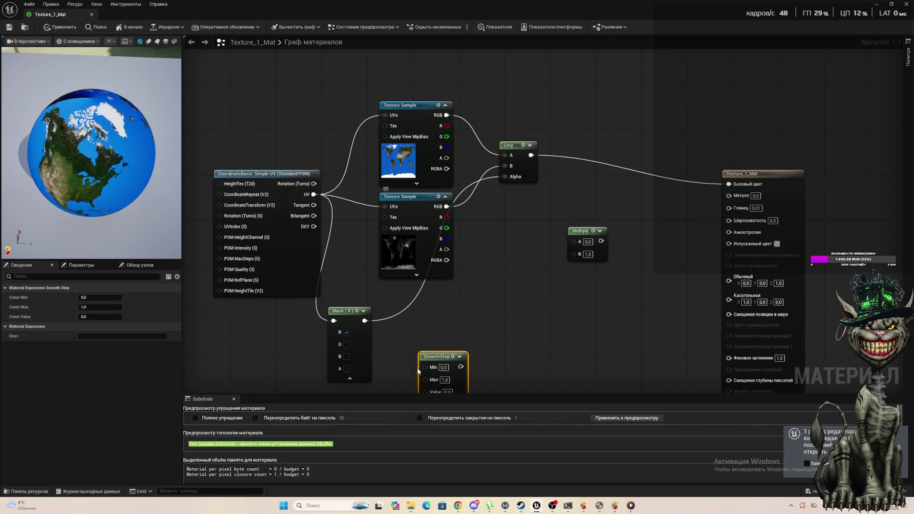
{"action": "mouse_move", "coordinate": [435, 360]}
{"action": "left_mouse_down"}
{"action": "mouse_move", "coordinate": [420, 322]}
{"action": "mouse_move", "coordinate": [409, 328]}
{"action": "left_mouse_up"}
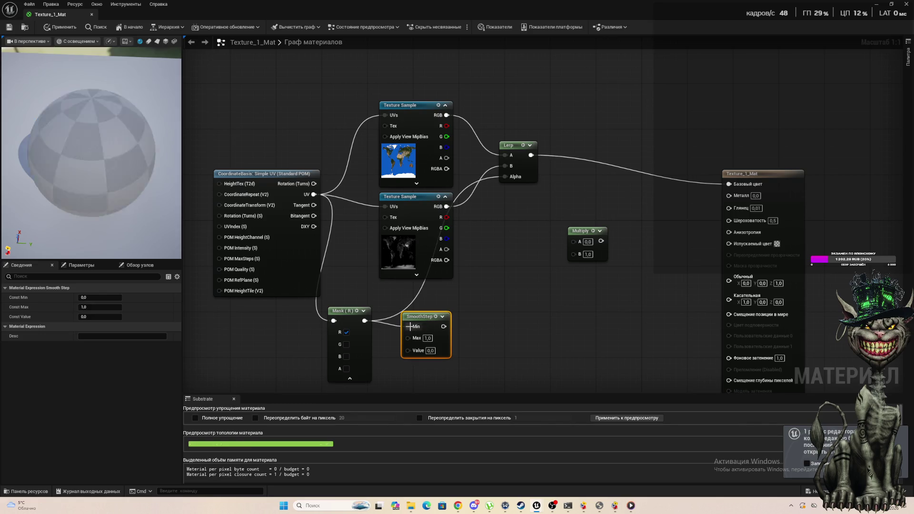
{"action": "left_click", "coordinate": [431, 351]}
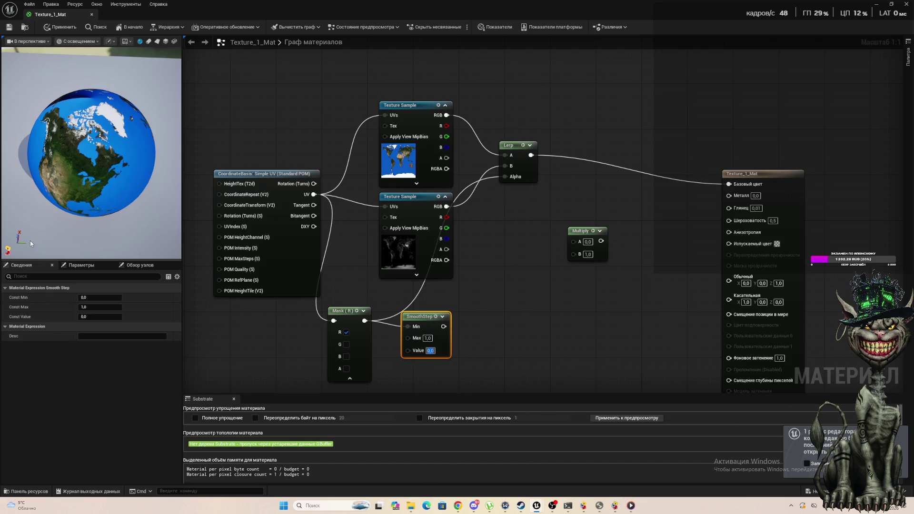
{"action": "left_click", "coordinate": [427, 337]}
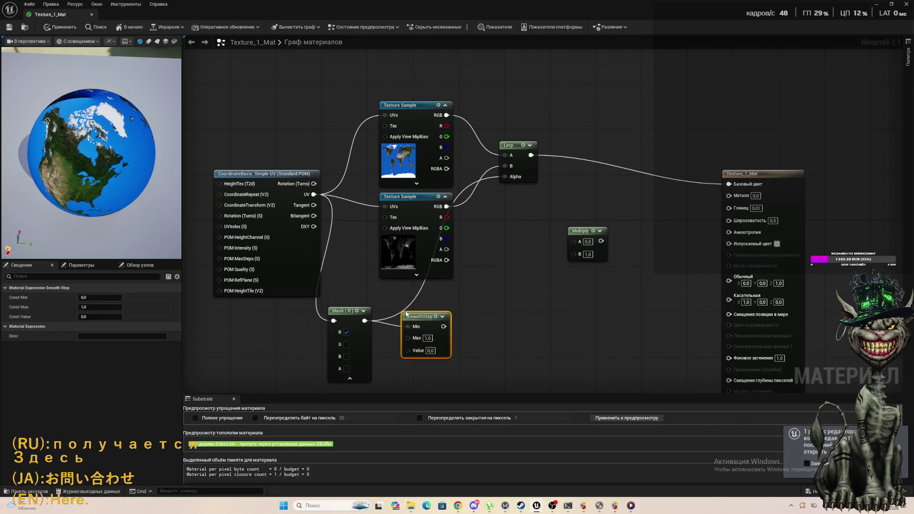
{"action": "left_click", "coordinate": [425, 318]}
{"action": "key", "text": "Delete"}
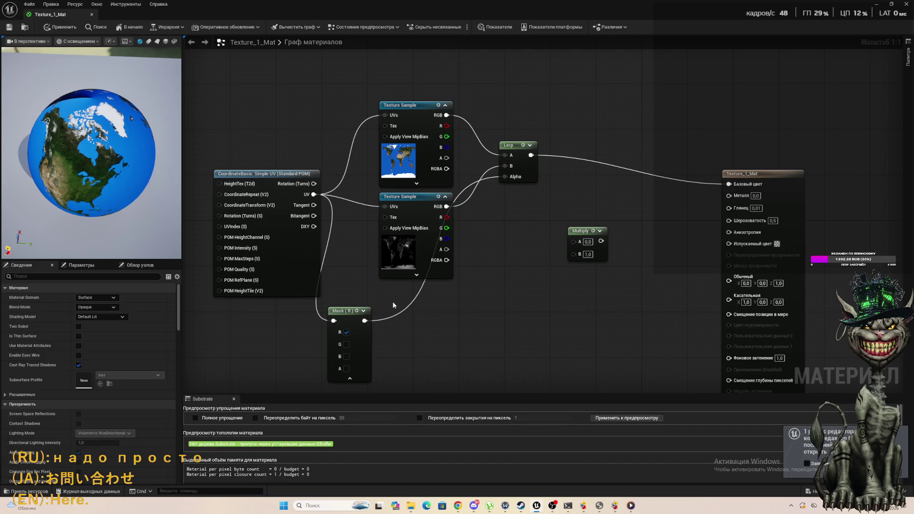
Step: Add a Step node fed by the Mask (R) output
{"action": "left_click_drag", "start_coordinate": [364, 321], "coordinate": [455, 317]}
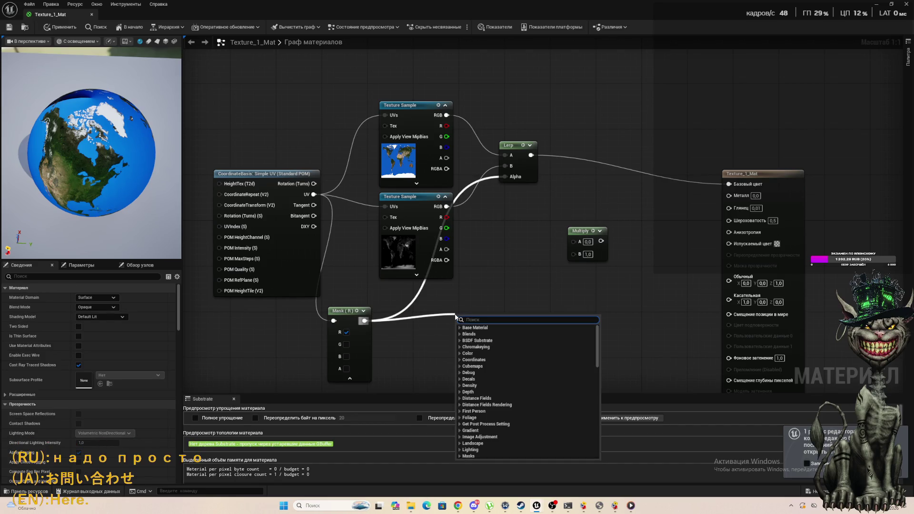
{"action": "type", "text": "step"}
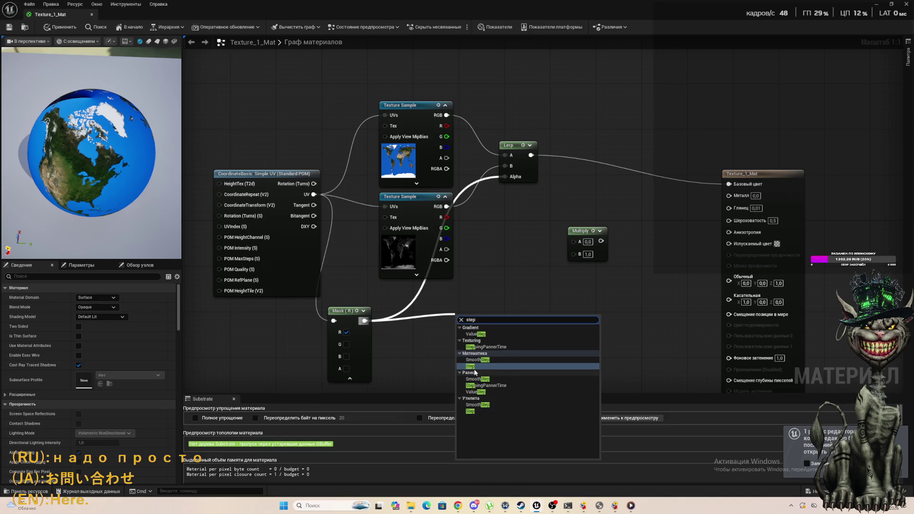
{"action": "left_click", "coordinate": [469, 366]}
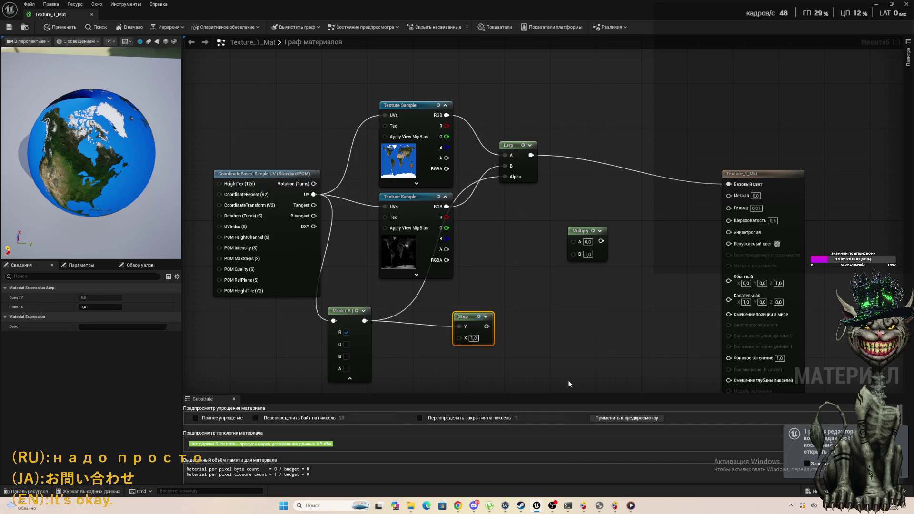
{"action": "key", "text": "Delete"}
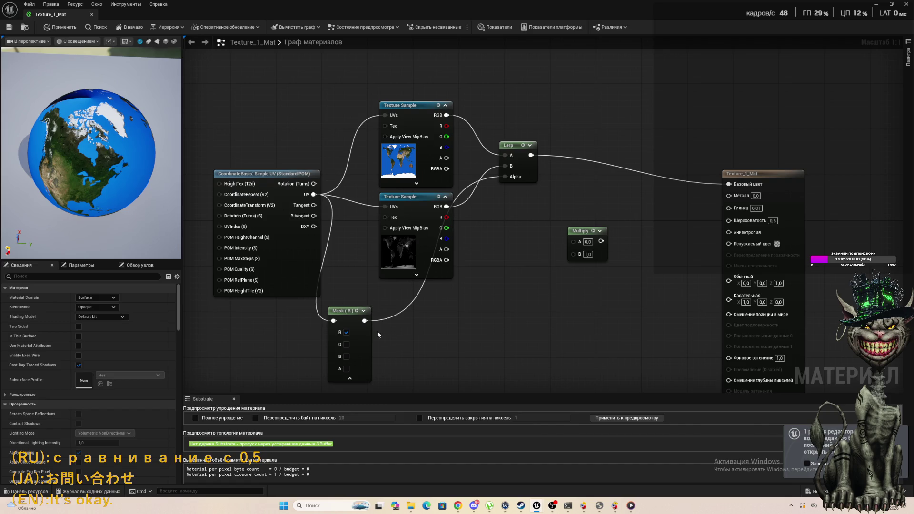
{"action": "left_click_drag", "start_coordinate": [365, 321], "coordinate": [410, 340]}
{"action": "type", "text": "st"}
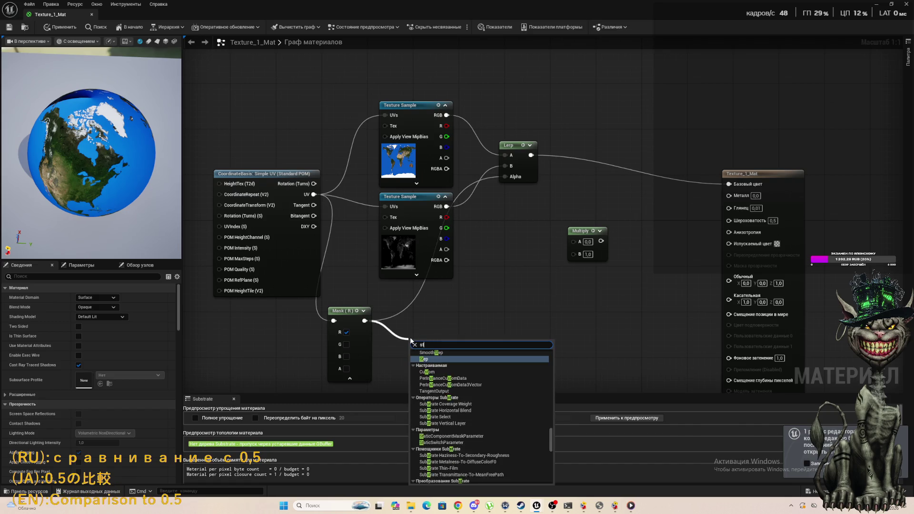
{"action": "type", "text": "ep"}
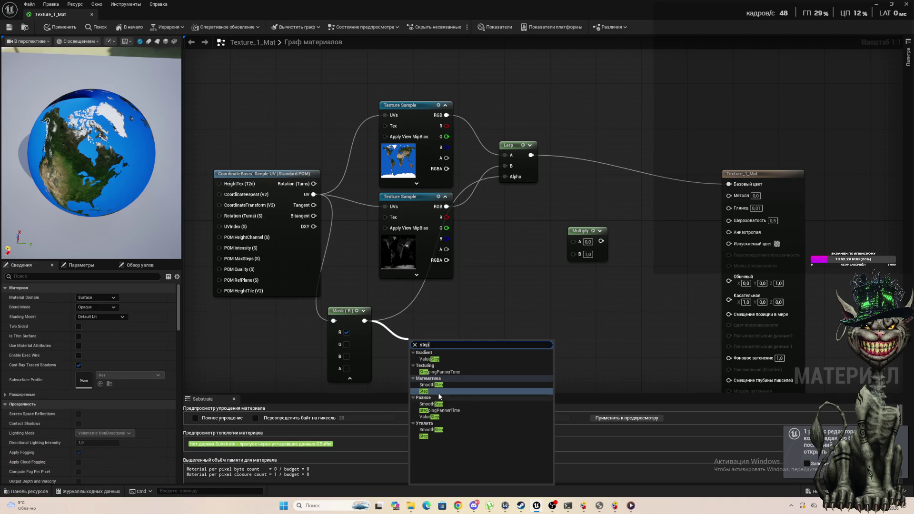
{"action": "left_click", "coordinate": [440, 393]}
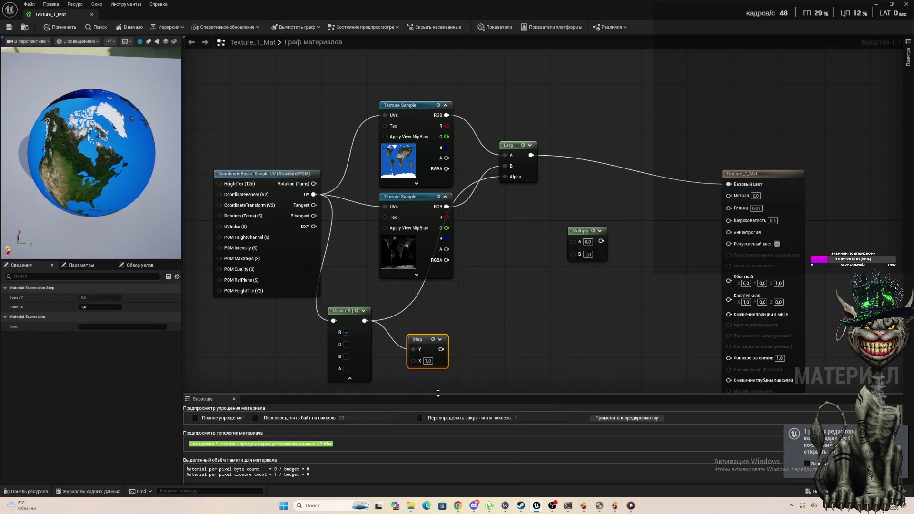
Step: Wire the Step output into the Lerp Alpha and set its X threshold to 0.5
{"action": "left_click", "coordinate": [429, 362]}
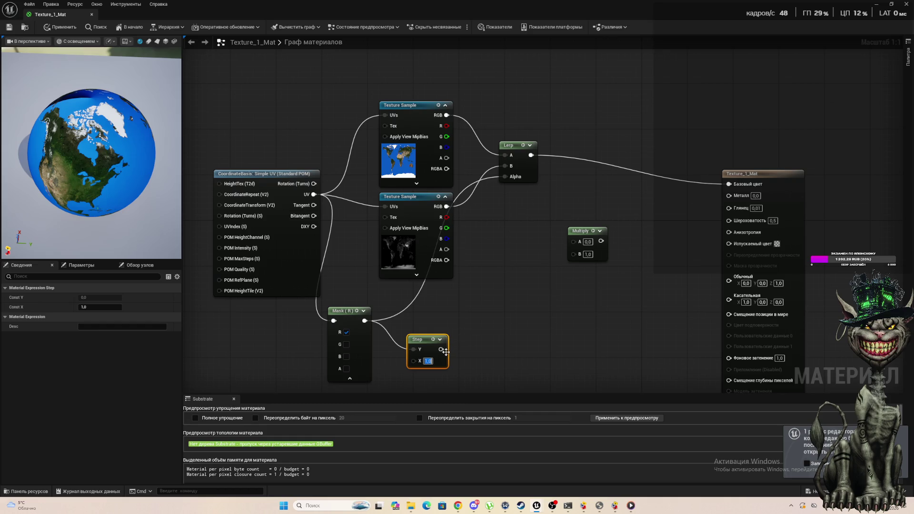
{"action": "mouse_move", "coordinate": [442, 349]}
{"action": "left_mouse_down"}
{"action": "mouse_move", "coordinate": [505, 202]}
{"action": "mouse_move", "coordinate": [504, 177]}
{"action": "left_mouse_up"}
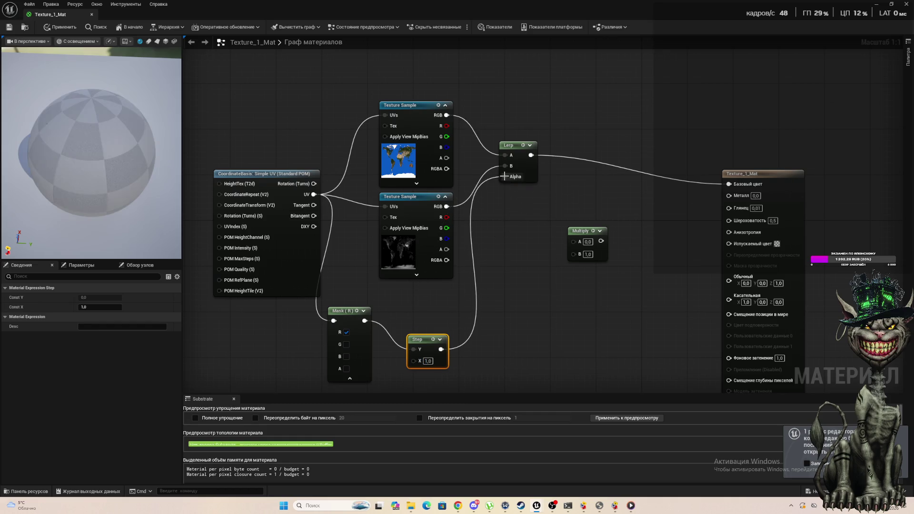
{"action": "scroll", "coordinate": [87, 158], "scroll_direction": "down", "scroll_amount": 3}
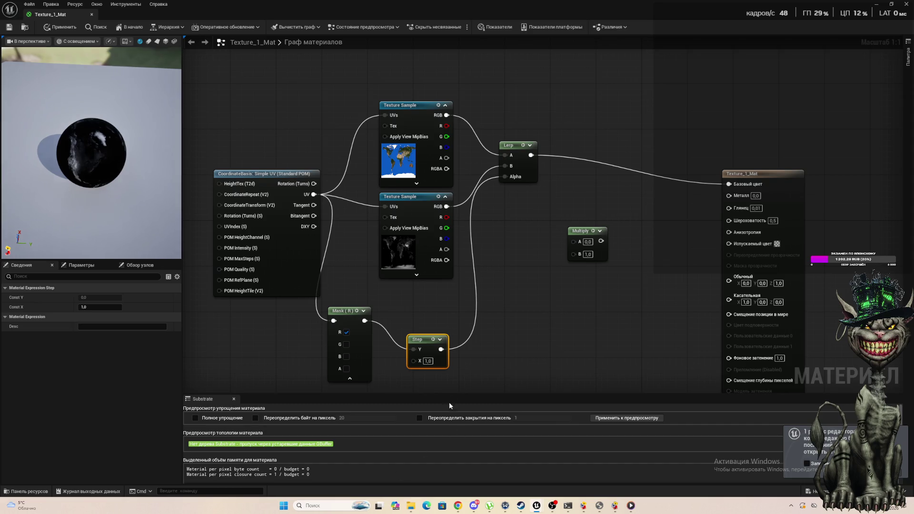
{"action": "key", "text": "BackSpace"}
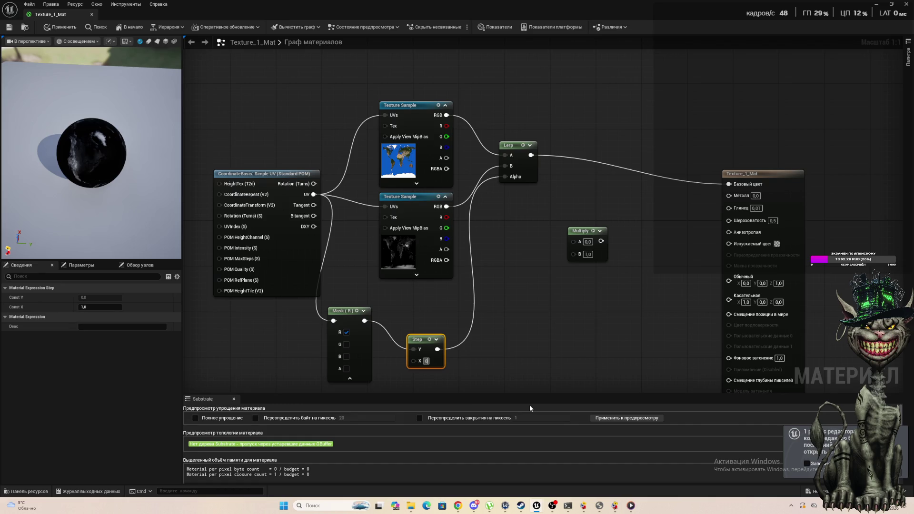
{"action": "type", "text": "5"}
{"action": "key", "text": "Return"}
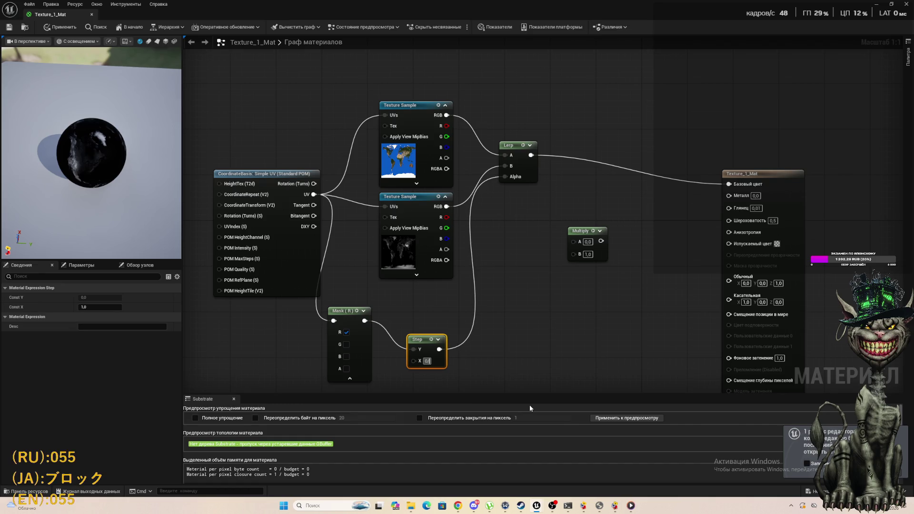
{"action": "key", "text": "BackSpace"}
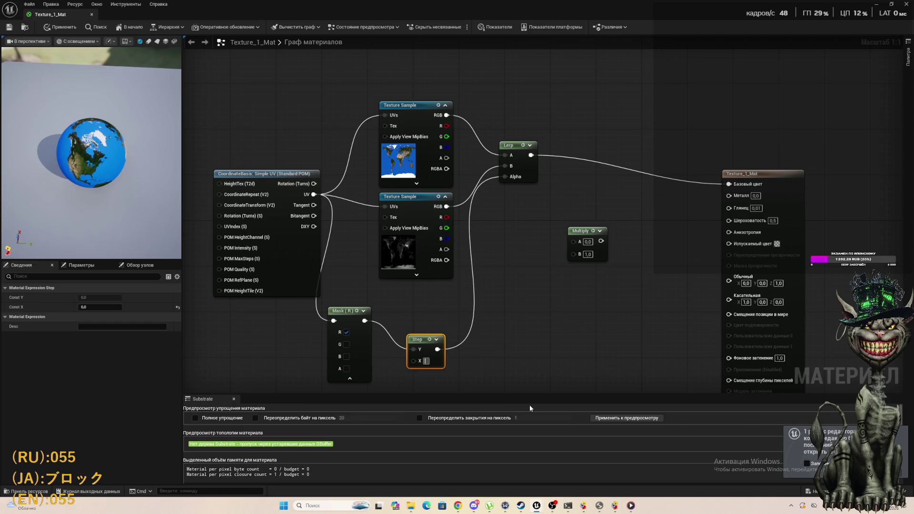
{"action": "type", "text": "0.5"}
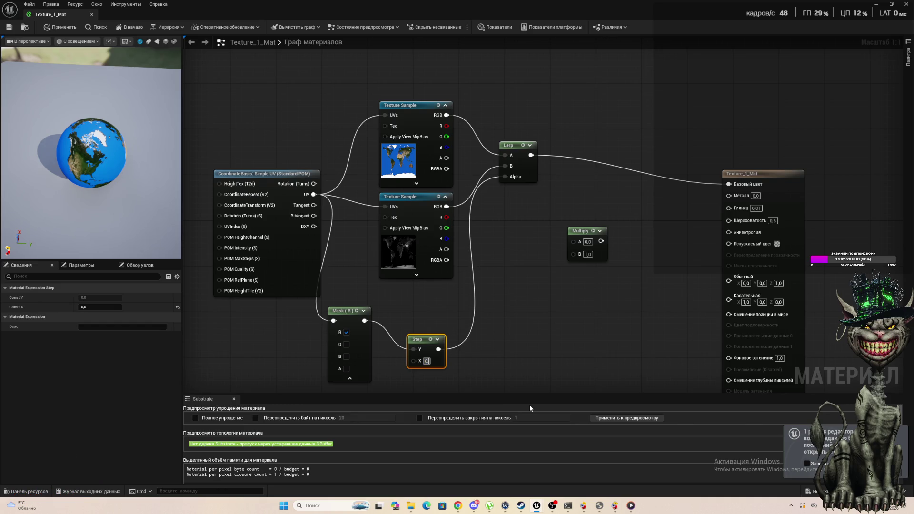
{"action": "key", "text": "Return"}
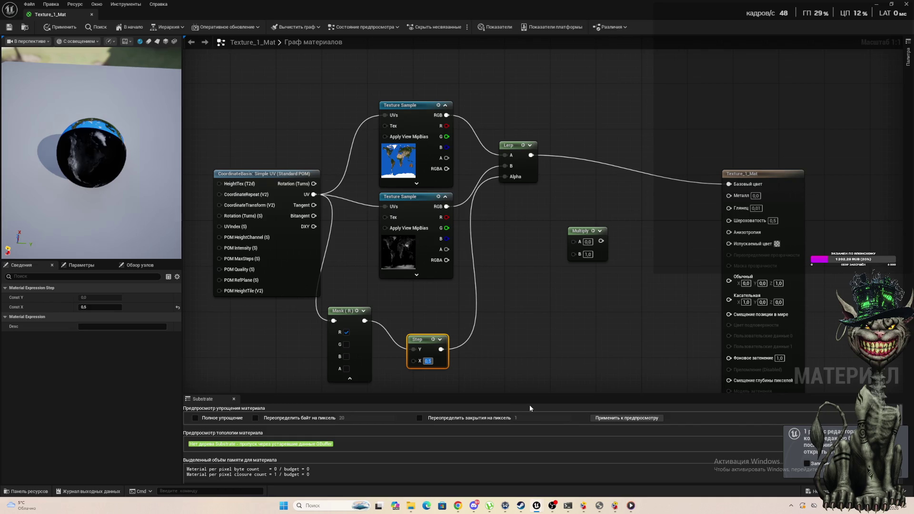
{"action": "left_click_drag", "start_coordinate": [66, 162], "coordinate": [78, 140]}
{"action": "scroll", "coordinate": [80, 143], "scroll_direction": "down", "scroll_amount": 5}
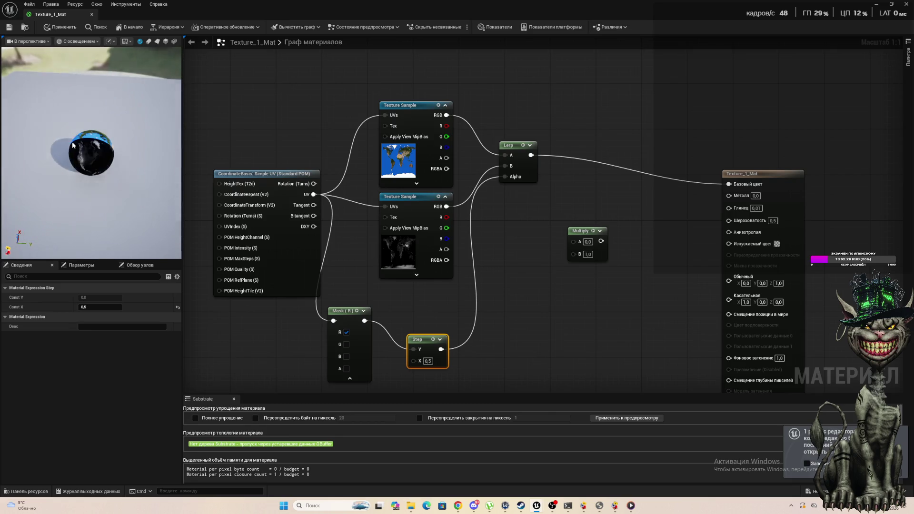
Step: Connect the Step output to Emissive Color so half the preview globe glows white
{"action": "mouse_move", "coordinate": [73, 145]}
{"action": "left_mouse_down"}
{"action": "mouse_move", "coordinate": [50, 221]}
{"action": "mouse_move", "coordinate": [62, 183]}
{"action": "left_mouse_up"}
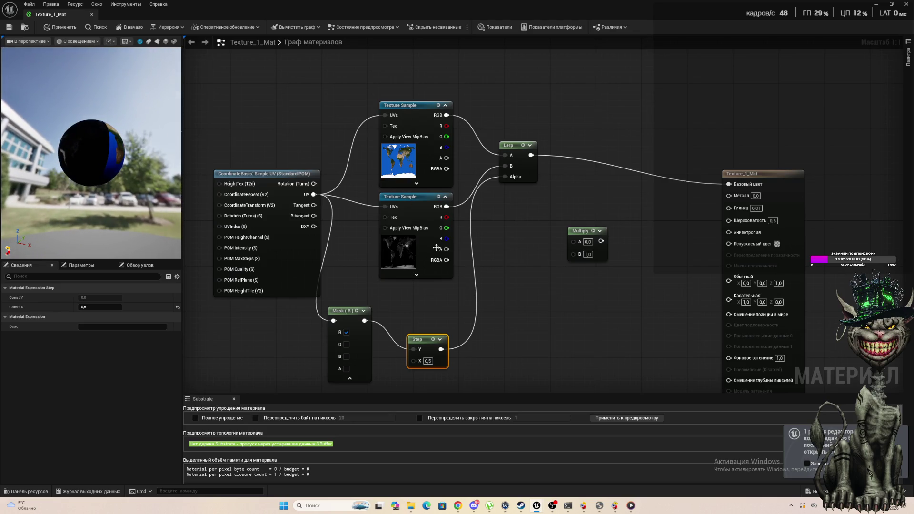
{"action": "mouse_move", "coordinate": [564, 257]}
{"action": "left_mouse_down"}
{"action": "mouse_move", "coordinate": [608, 248]}
{"action": "mouse_move", "coordinate": [409, 248]}
{"action": "left_mouse_up"}
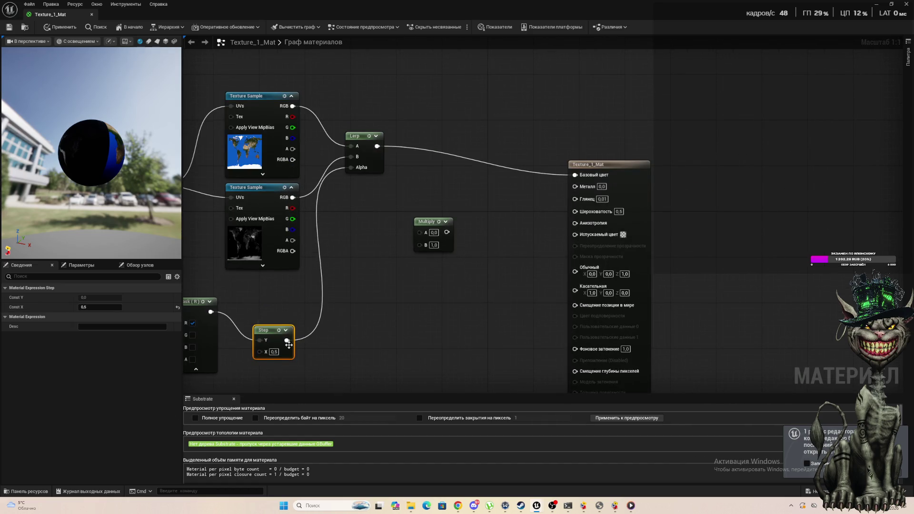
{"action": "mouse_move", "coordinate": [287, 340]}
{"action": "left_mouse_down"}
{"action": "mouse_move", "coordinate": [570, 227]}
{"action": "mouse_move", "coordinate": [571, 238]}
{"action": "left_mouse_up"}
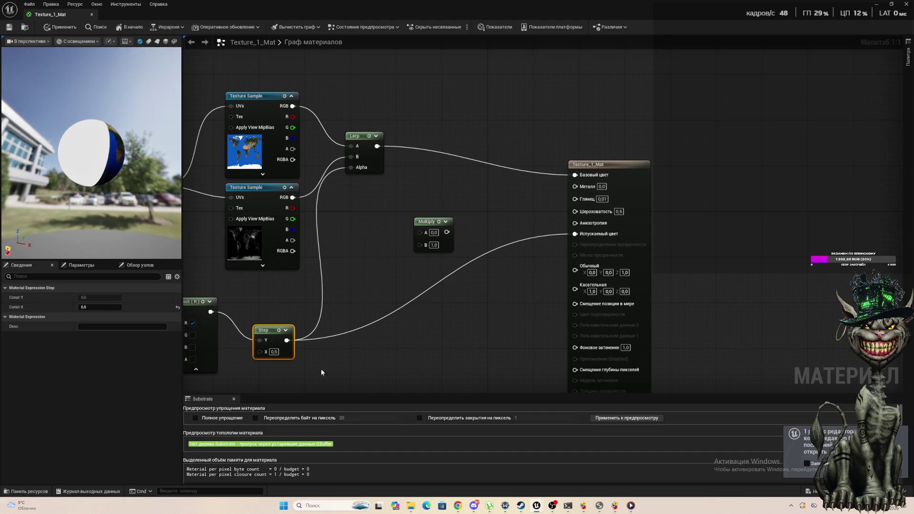
Step: Insert a Multiply by 0.01 after the Step and wire it into Emissive Color
{"action": "left_click", "coordinate": [403, 286]}
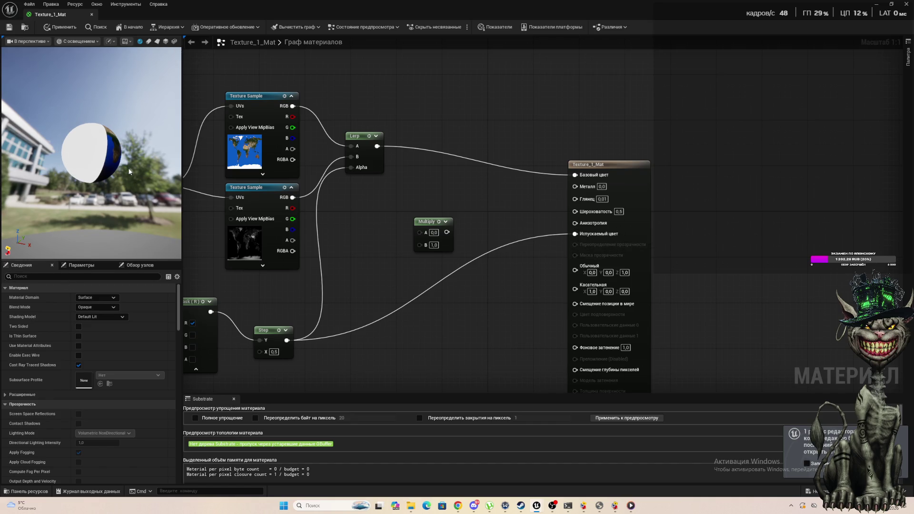
{"action": "left_click_drag", "start_coordinate": [287, 341], "coordinate": [408, 345]}
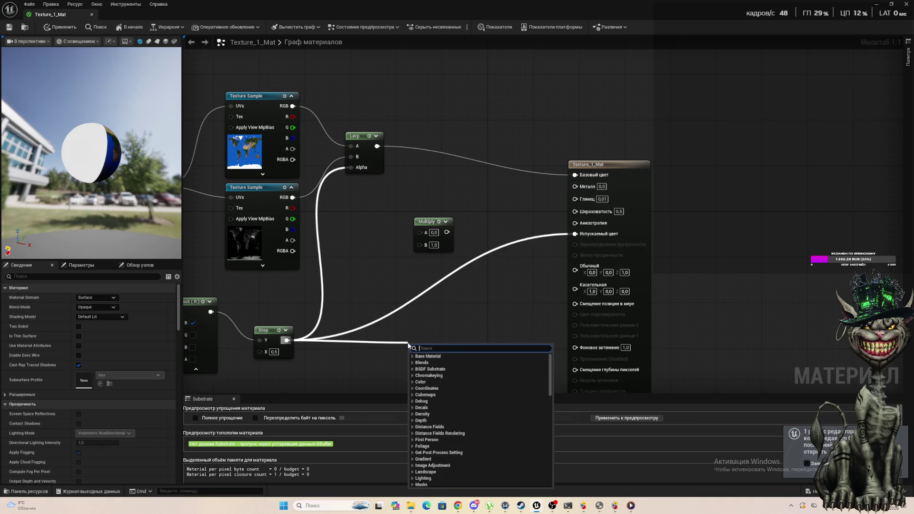
{"action": "type", "text": "*"}
{"action": "left_click", "coordinate": [434, 363]}
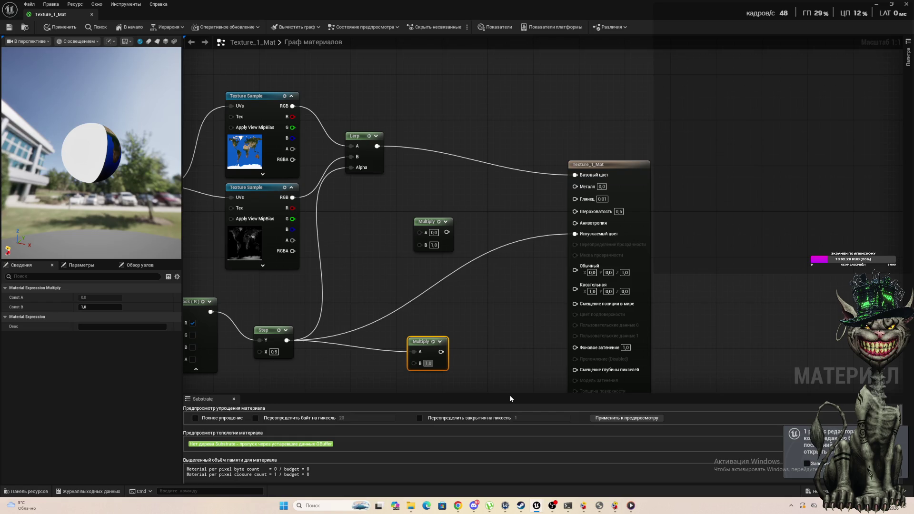
{"action": "type", "text": ",01"}
{"action": "key", "text": "Return"}
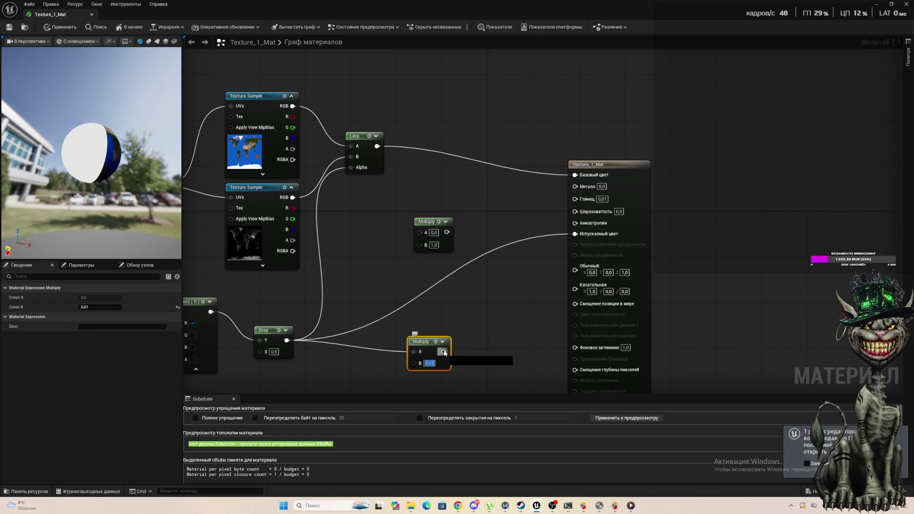
{"action": "mouse_move", "coordinate": [444, 352]}
{"action": "left_mouse_down"}
{"action": "mouse_move", "coordinate": [565, 226]}
{"action": "mouse_move", "coordinate": [575, 237]}
{"action": "left_mouse_up"}
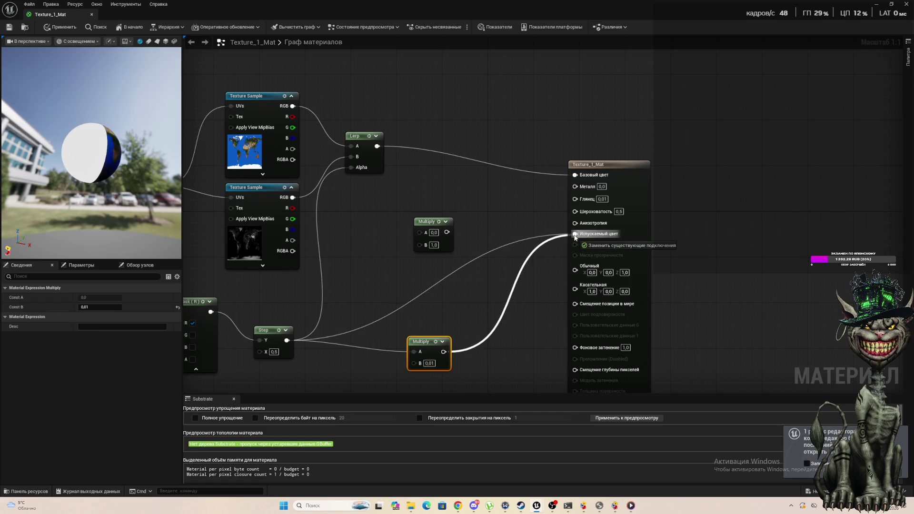
{"action": "scroll", "coordinate": [84, 151], "scroll_direction": "up", "scroll_amount": 2}
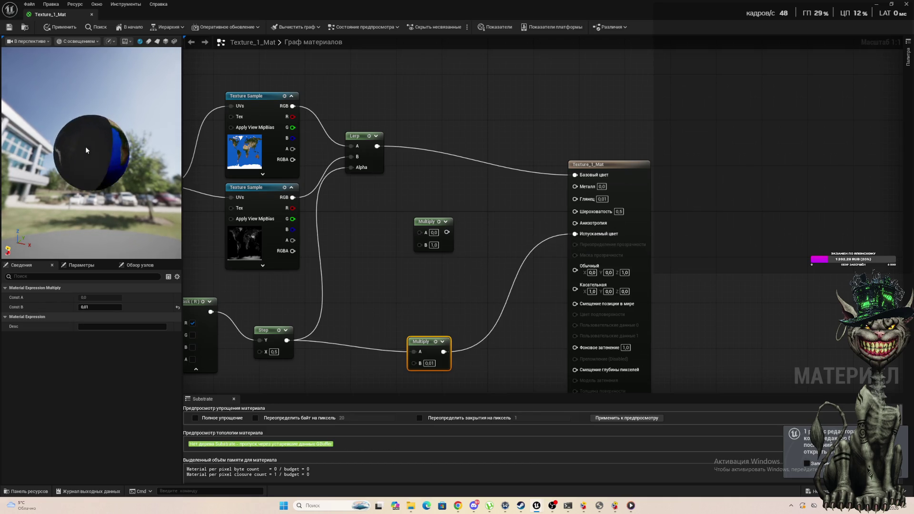
Step: Change the Multiply B value to 0,001 and orbit the preview to check the night side
{"action": "left_click_drag", "start_coordinate": [90, 152], "coordinate": [169, 152]}
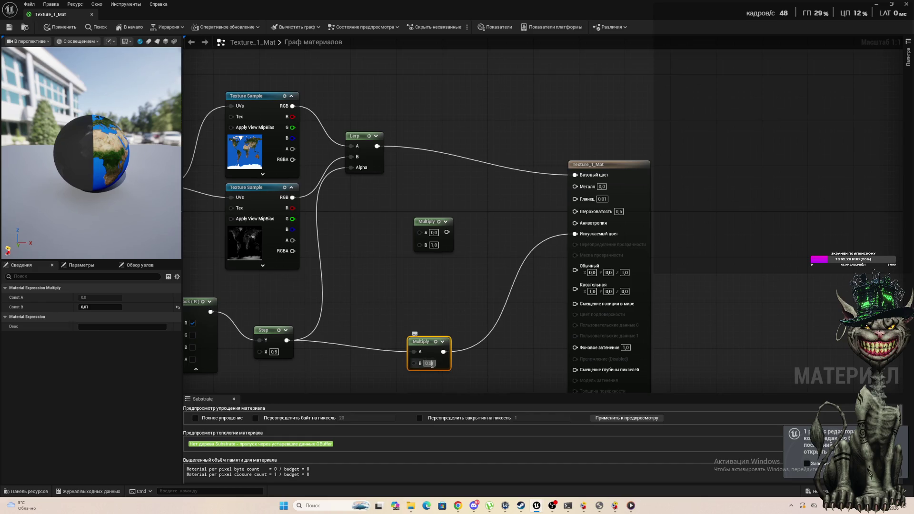
{"action": "type", "text": "0"}
{"action": "key", "text": "Return"}
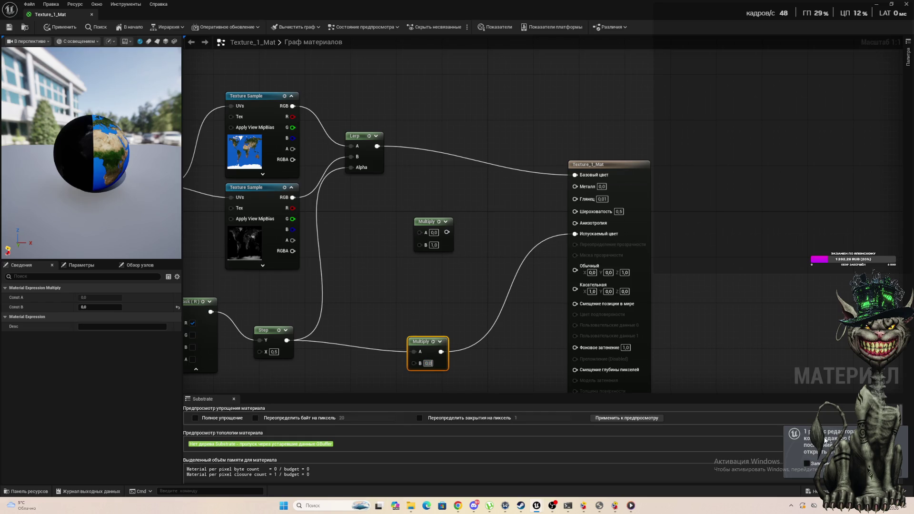
{"action": "type", "text": "0,1"}
{"action": "key", "text": "Return"}
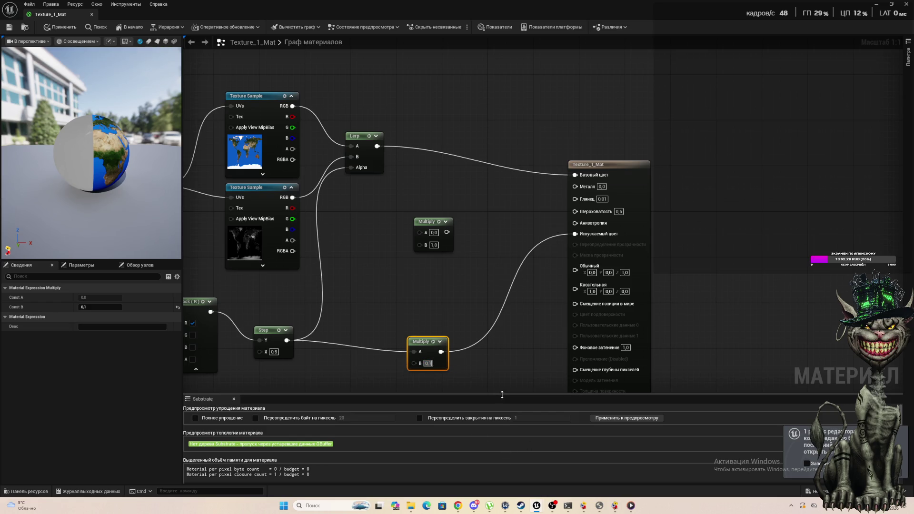
{"action": "key", "text": "BackSpace"}
{"action": "type", "text": "0"}
{"action": "type", "text": "01"}
{"action": "key", "text": "Return"}
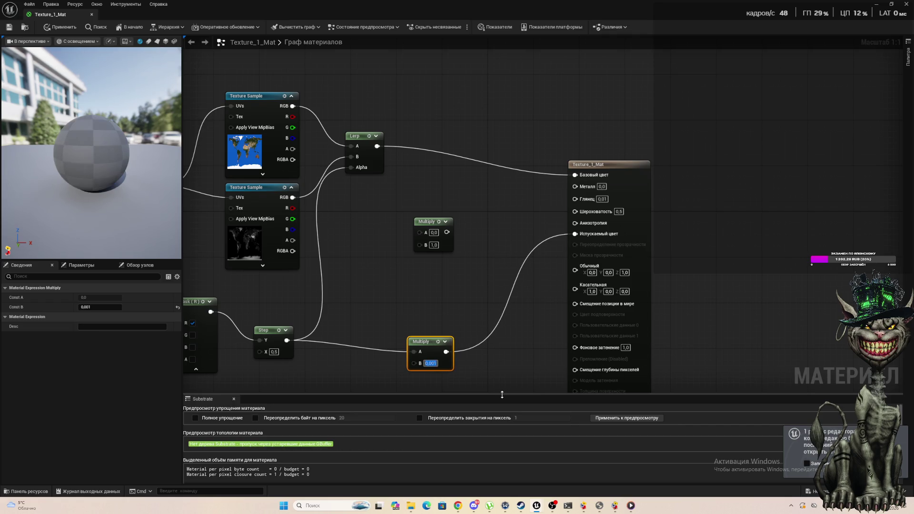
{"action": "scroll", "coordinate": [67, 148], "scroll_direction": "up", "scroll_amount": 5}
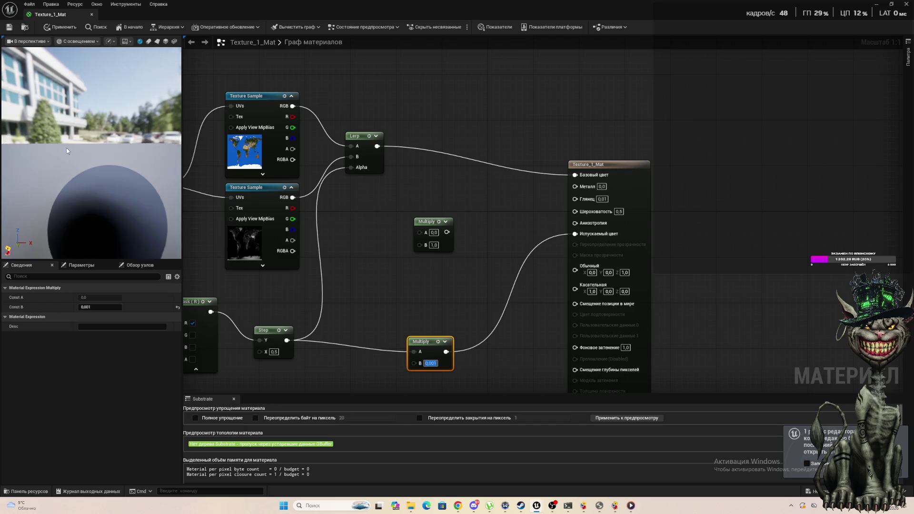
{"action": "left_click_drag", "start_coordinate": [67, 169], "coordinate": [167, 170]}
{"action": "mouse_move", "coordinate": [91, 153]}
{"action": "left_mouse_down"}
{"action": "mouse_move", "coordinate": [161, 153]}
{"action": "mouse_move", "coordinate": [109, 152]}
{"action": "left_mouse_up"}
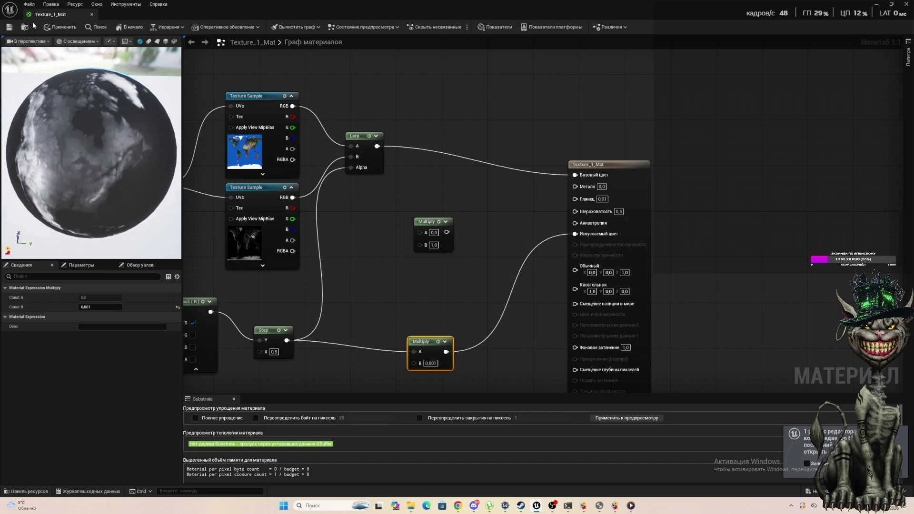
Step: Close Texture_1_Mat, apply the changes to the original material, and view the globe in the level
{"action": "left_click", "coordinate": [92, 15]}
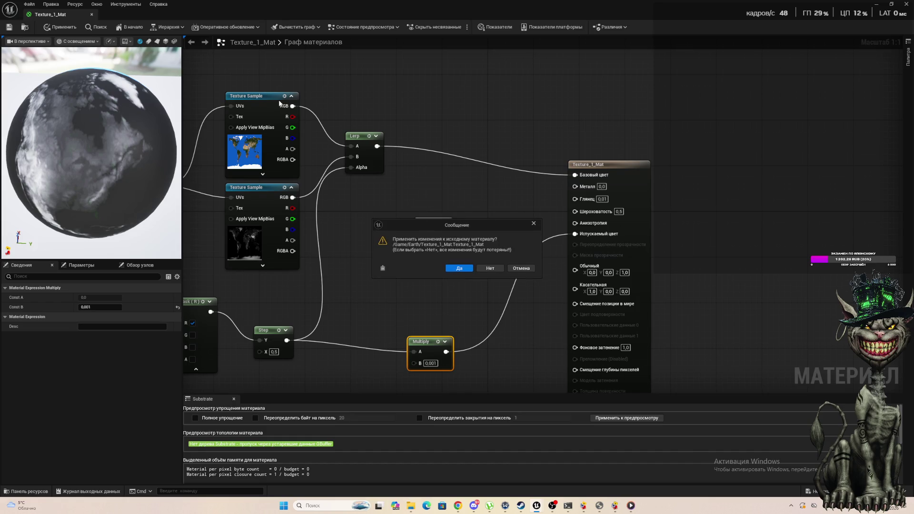
{"action": "left_click", "coordinate": [460, 271]}
{"action": "left_click", "coordinate": [461, 270]}
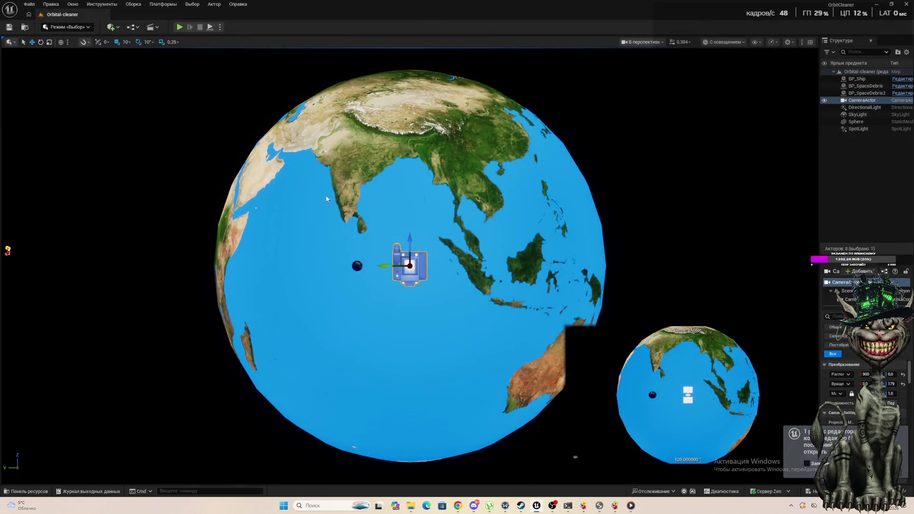
{"action": "mouse_move", "coordinate": [326, 199]}
{"action": "left_mouse_down"}
{"action": "mouse_move", "coordinate": [326, 210]}
{"action": "mouse_move", "coordinate": [327, 193]}
{"action": "mouse_move", "coordinate": [326, 209]}
{"action": "mouse_move", "coordinate": [300, 215]}
{"action": "mouse_move", "coordinate": [557, 214]}
{"action": "mouse_move", "coordinate": [560, 176]}
{"action": "mouse_move", "coordinate": [555, 214]}
{"action": "mouse_move", "coordinate": [585, 214]}
{"action": "mouse_move", "coordinate": [567, 205]}
{"action": "mouse_move", "coordinate": [476, 210]}
{"action": "mouse_move", "coordinate": [496, 210]}
{"action": "mouse_move", "coordinate": [495, 260]}
{"action": "mouse_move", "coordinate": [520, 238]}
{"action": "left_mouse_up"}
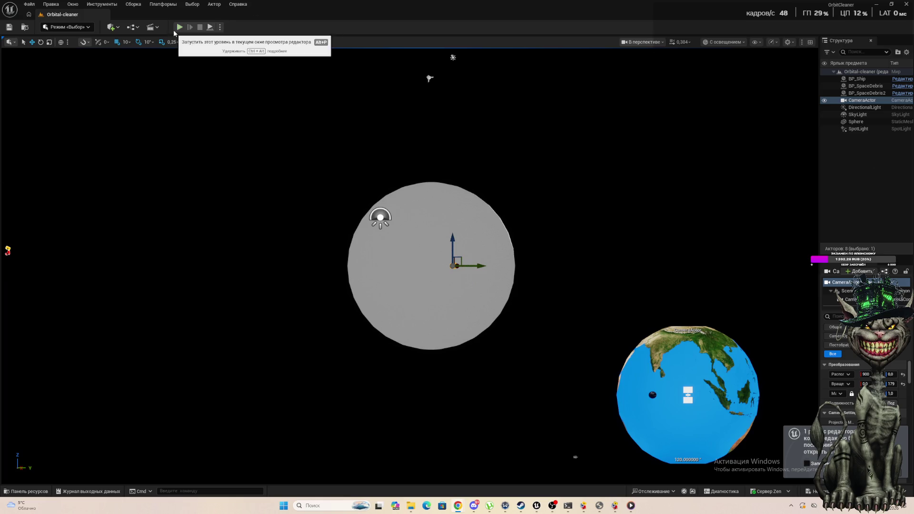
Step: Run a play test of the level to check the earth globe, then stop it
{"action": "left_click", "coordinate": [180, 27]}
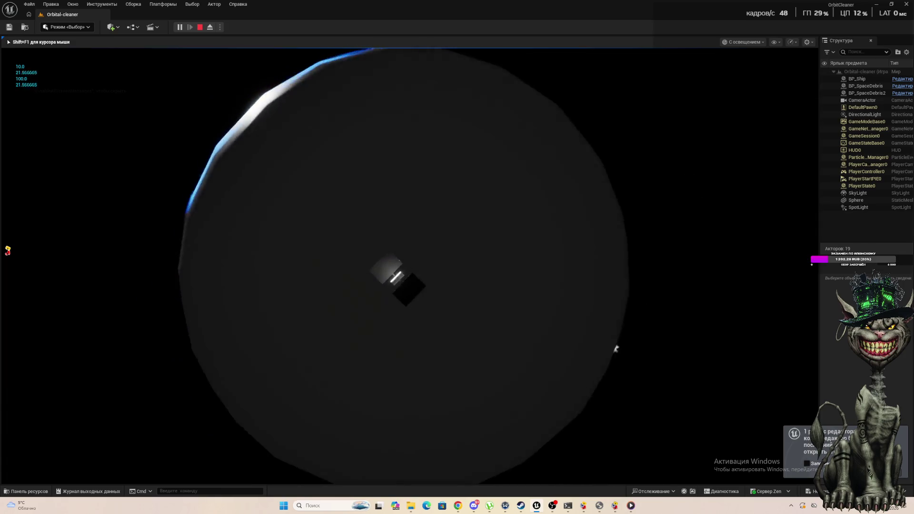
{"action": "key", "text": "Escape"}
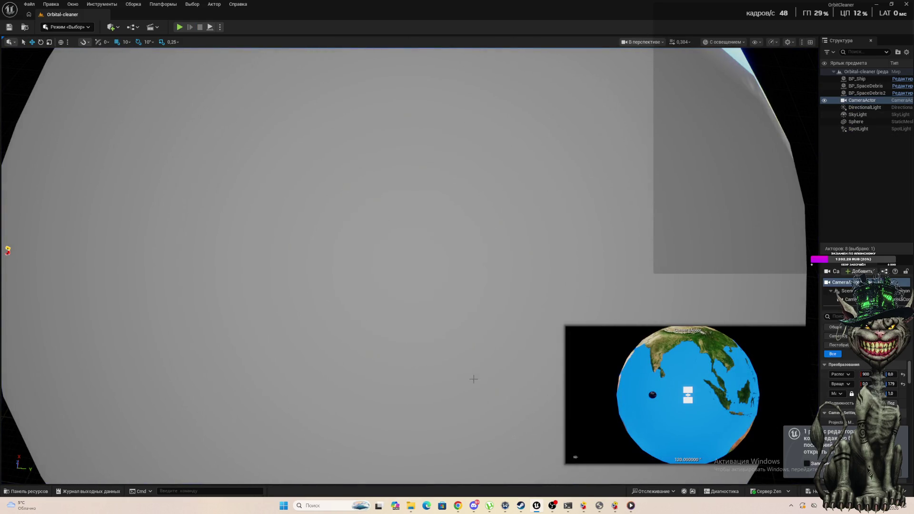
Step: Open the Texture_1_Mat material from the Earth folder in the material editor
{"action": "left_click", "coordinate": [34, 492]}
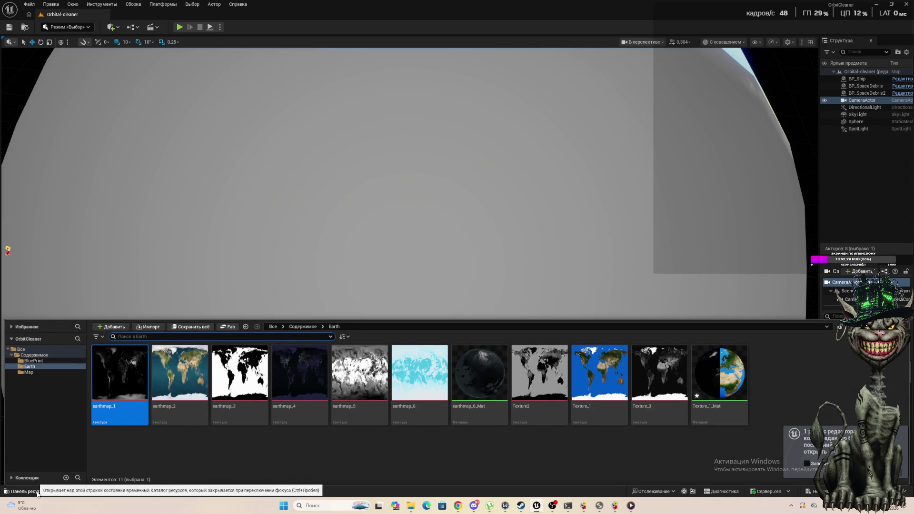
{"action": "left_click", "coordinate": [731, 385]}
{"action": "double_click", "coordinate": [730, 385]}
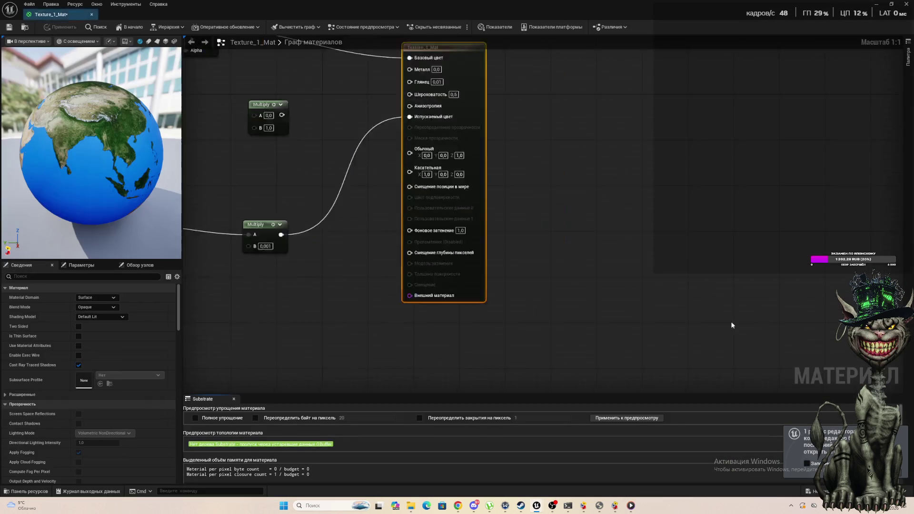
{"action": "scroll", "coordinate": [227, 211], "scroll_direction": "down", "scroll_amount": 2}
{"action": "scroll", "coordinate": [224, 211], "scroll_direction": "up", "scroll_amount": 1}
{"action": "scroll", "coordinate": [225, 211], "scroll_direction": "up", "scroll_amount": 1}
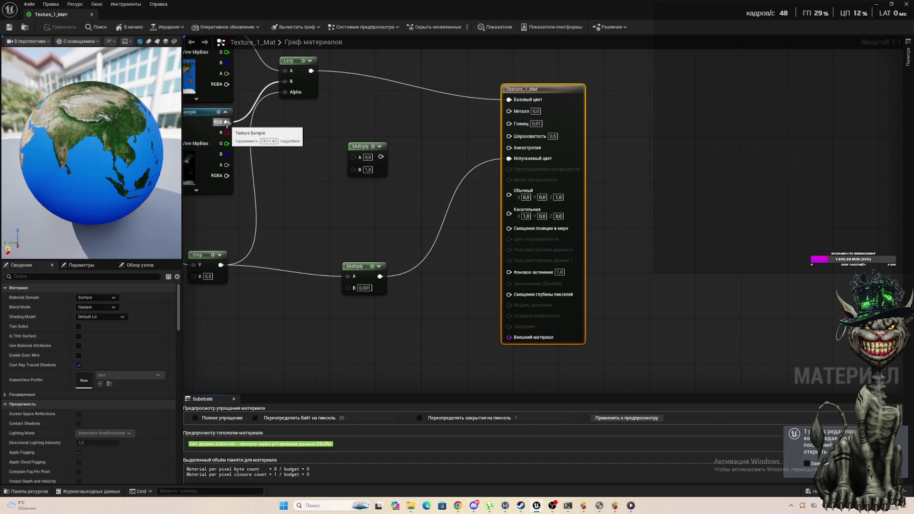
Step: Wire the lower Texture Sample's RGB into Multiply's B input, apply, and return to the level
{"action": "mouse_move", "coordinate": [228, 123]}
{"action": "left_mouse_down"}
{"action": "mouse_move", "coordinate": [321, 280]}
{"action": "mouse_move", "coordinate": [331, 252]}
{"action": "left_mouse_up"}
{"action": "left_click_drag", "start_coordinate": [344, 288], "coordinate": [348, 288]}
{"action": "mouse_move", "coordinate": [85, 157]}
{"action": "left_mouse_down"}
{"action": "mouse_move", "coordinate": [143, 159]}
{"action": "mouse_move", "coordinate": [157, 191]}
{"action": "left_mouse_up"}
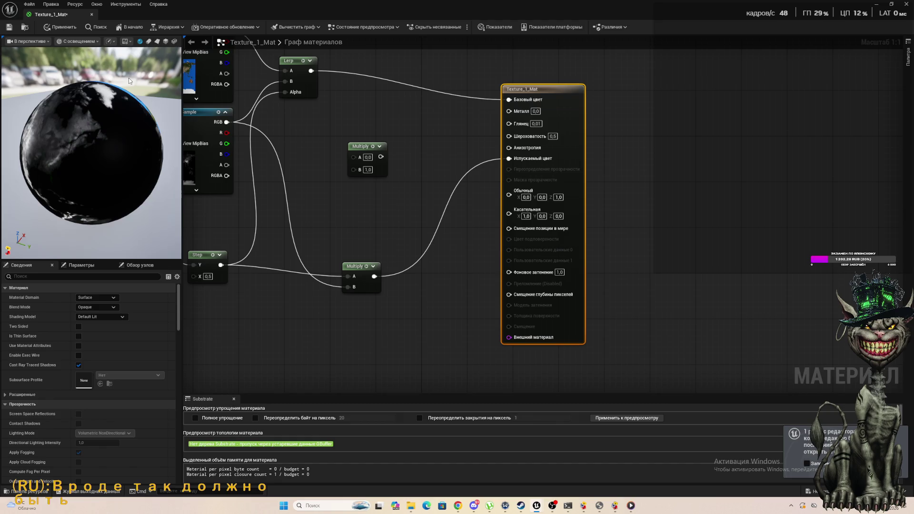
{"action": "key", "text": "ctrl+s"}
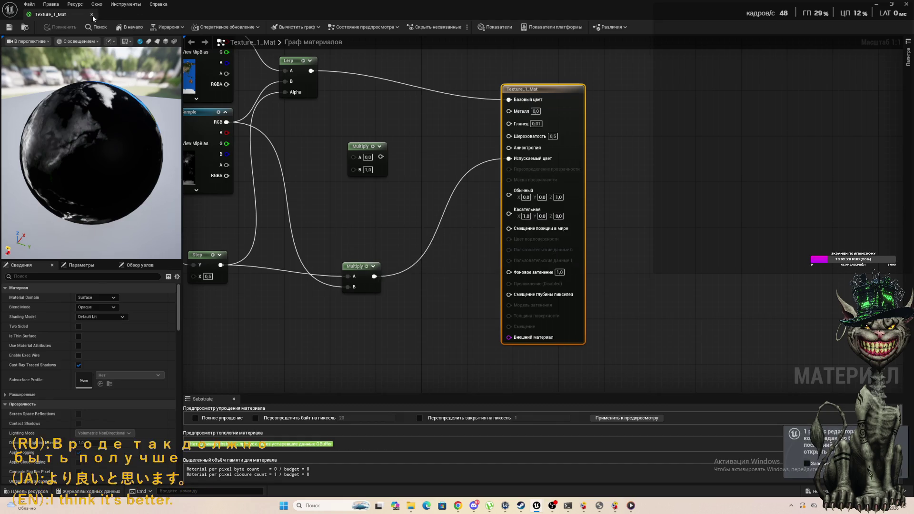
{"action": "key", "text": "alt+Tab"}
{"action": "left_click", "coordinate": [180, 28]}
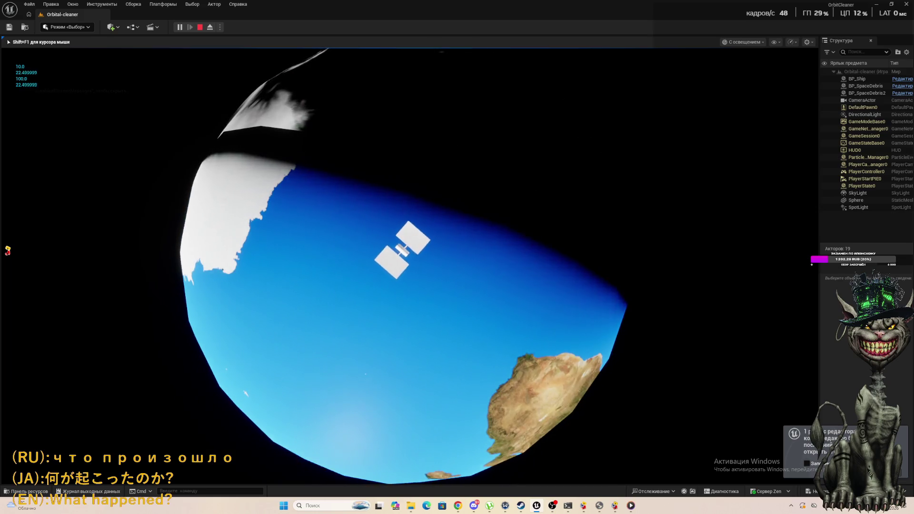
{"action": "key", "text": "Escape"}
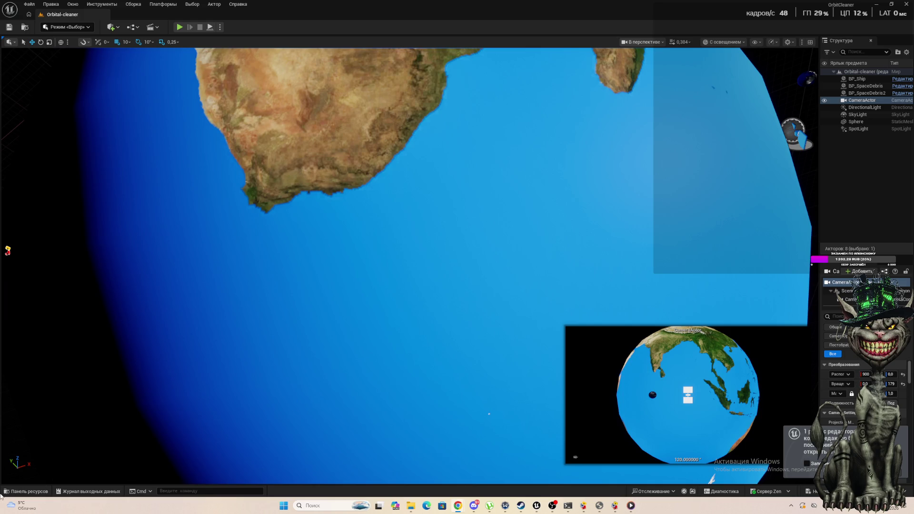
Step: Reopen Texture_1_Mat and orbit and zoom its preview globe to compare day and night sides
{"action": "left_click", "coordinate": [29, 494]}
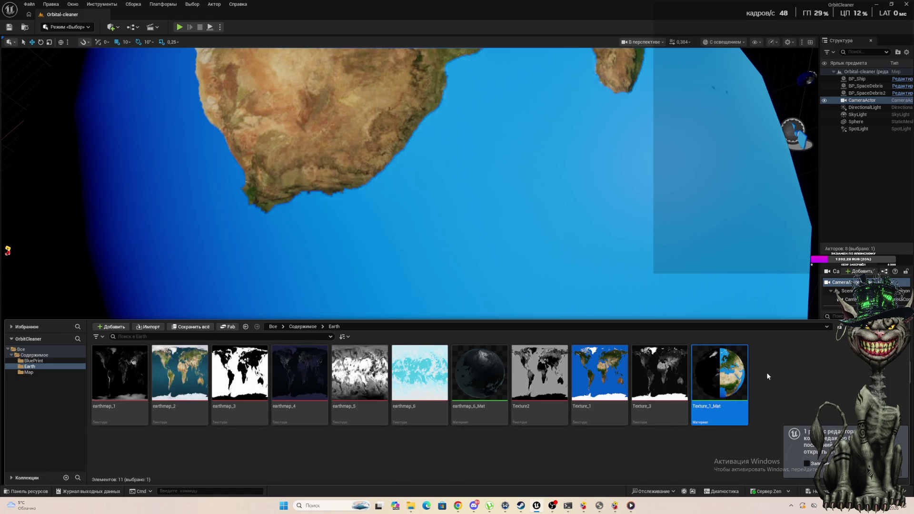
{"action": "double_click", "coordinate": [738, 378]}
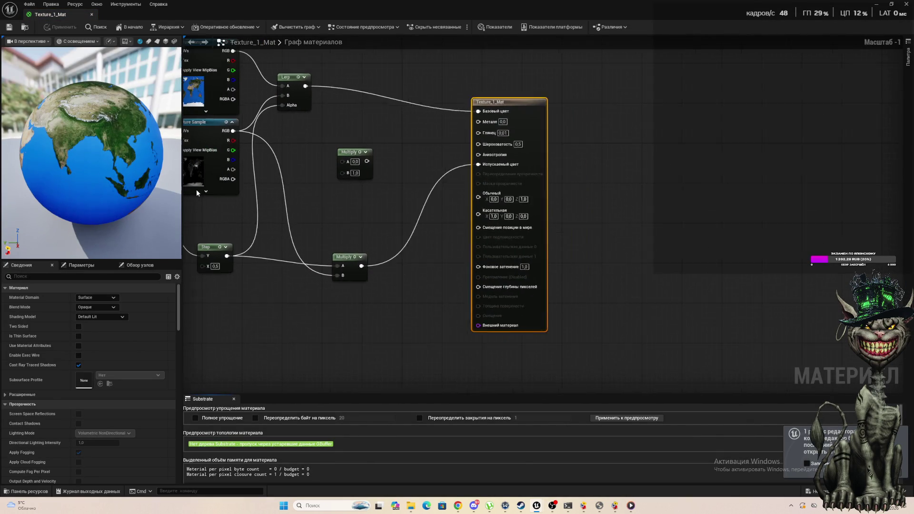
{"action": "mouse_move", "coordinate": [43, 139]}
{"action": "left_mouse_down"}
{"action": "mouse_move", "coordinate": [119, 136]}
{"action": "mouse_move", "coordinate": [138, 162]}
{"action": "mouse_move", "coordinate": [100, 162]}
{"action": "mouse_move", "coordinate": [93, 133]}
{"action": "mouse_move", "coordinate": [60, 142]}
{"action": "left_mouse_up"}
{"action": "scroll", "coordinate": [90, 135], "scroll_direction": "up", "scroll_amount": 5}
{"action": "scroll", "coordinate": [88, 139], "scroll_direction": "down", "scroll_amount": 7}
{"action": "scroll", "coordinate": [81, 143], "scroll_direction": "up", "scroll_amount": 8}
{"action": "scroll", "coordinate": [83, 145], "scroll_direction": "down", "scroll_amount": 6}
{"action": "scroll", "coordinate": [82, 141], "scroll_direction": "up", "scroll_amount": 4}
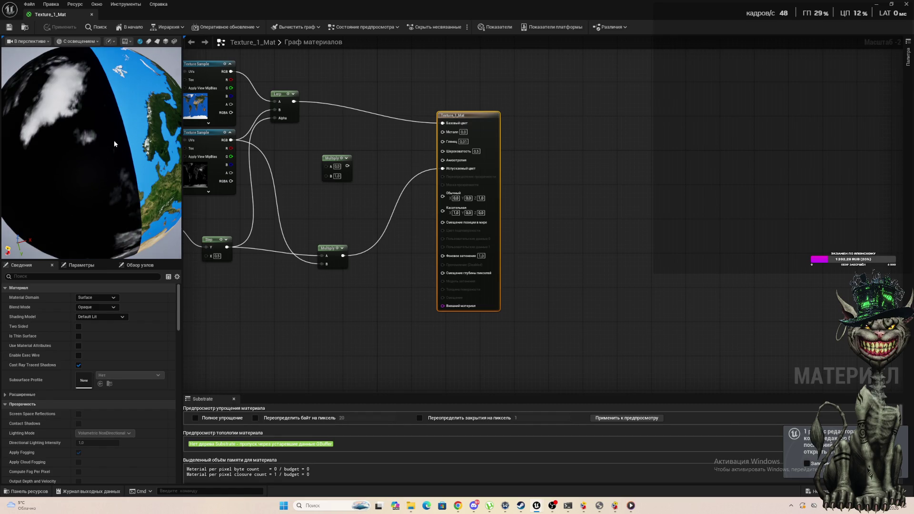
{"action": "mouse_move", "coordinate": [136, 185]}
{"action": "left_mouse_down"}
{"action": "mouse_move", "coordinate": [88, 179]}
{"action": "mouse_move", "coordinate": [130, 182]}
{"action": "mouse_move", "coordinate": [178, 167]}
{"action": "mouse_move", "coordinate": [172, 163]}
{"action": "mouse_move", "coordinate": [304, 190]}
{"action": "left_mouse_up"}
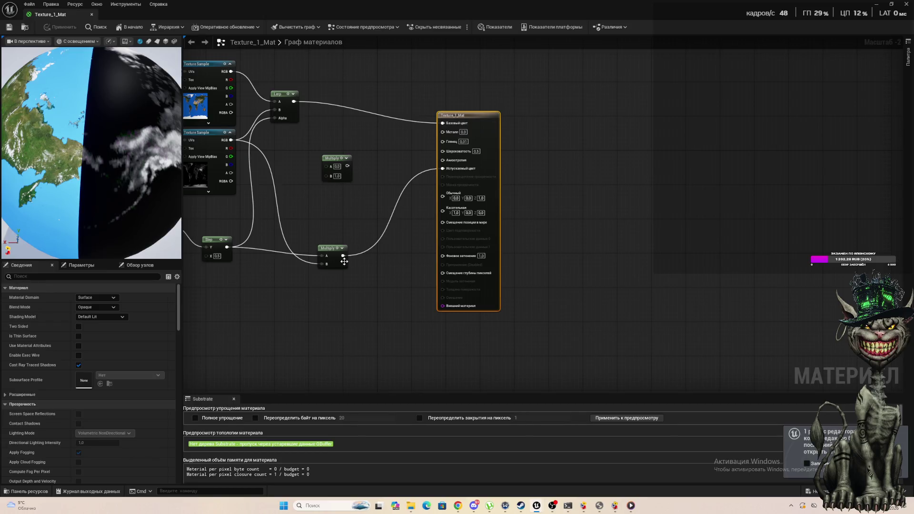
Step: Add a Multiply after the first Multiply with B 1,3, placed beside Emissive Color
{"action": "left_click_drag", "start_coordinate": [343, 257], "coordinate": [355, 274]}
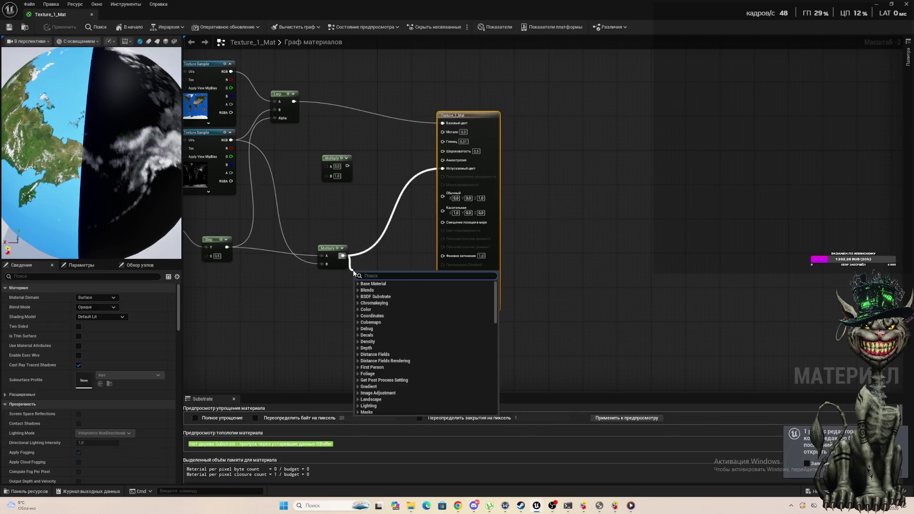
{"action": "type", "text": "*"}
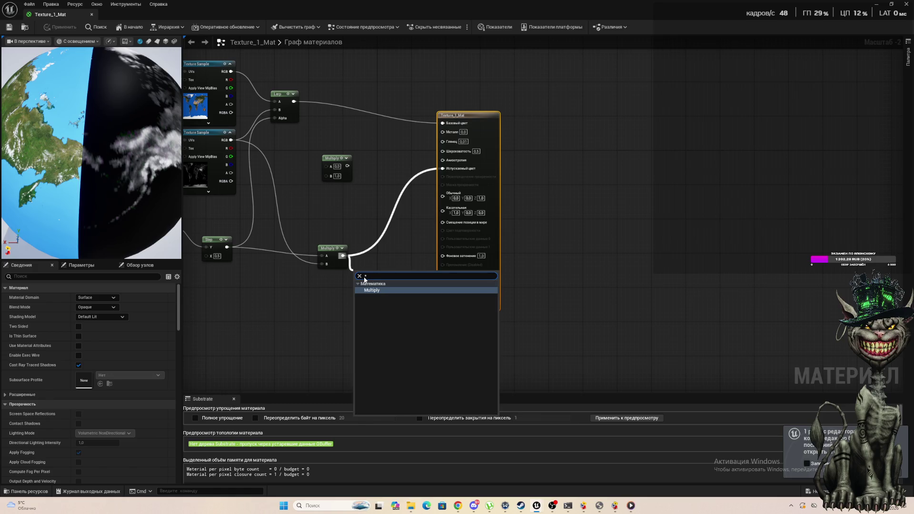
{"action": "key", "text": "Return"}
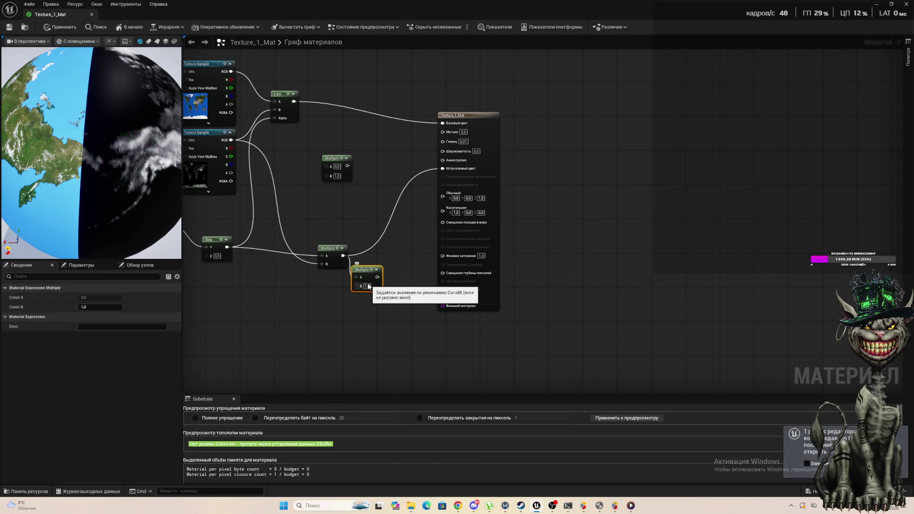
{"action": "left_click", "coordinate": [369, 286]}
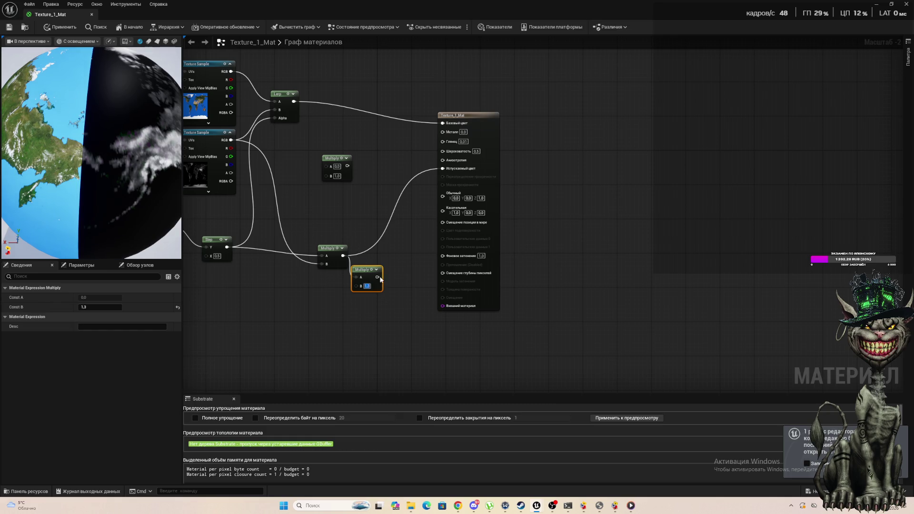
{"action": "mouse_move", "coordinate": [381, 281]}
{"action": "left_mouse_down"}
{"action": "mouse_move", "coordinate": [437, 191]}
{"action": "mouse_move", "coordinate": [417, 179]}
{"action": "mouse_move", "coordinate": [393, 189]}
{"action": "mouse_move", "coordinate": [442, 169]}
{"action": "left_mouse_up"}
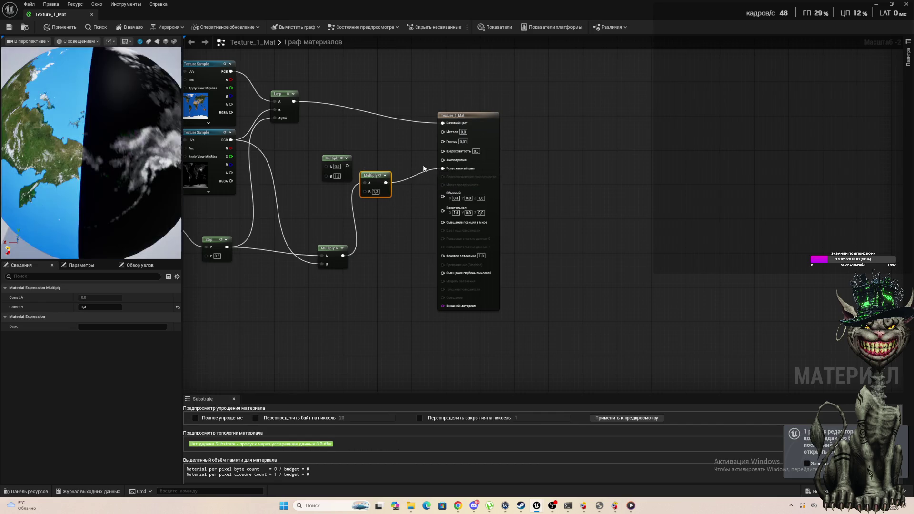
{"action": "scroll", "coordinate": [152, 151], "scroll_direction": "down", "scroll_amount": 5}
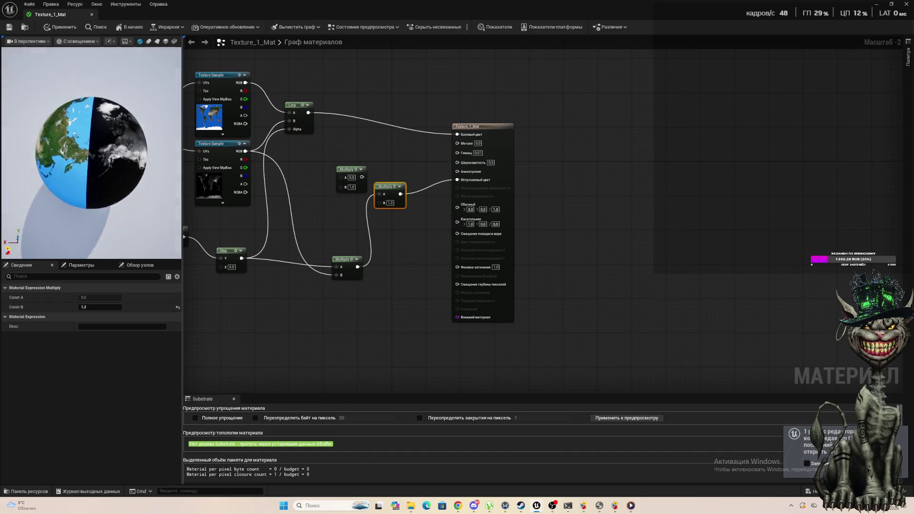
{"action": "scroll", "coordinate": [152, 151], "scroll_direction": "up", "scroll_amount": 5}
{"action": "scroll", "coordinate": [121, 156], "scroll_direction": "down", "scroll_amount": 3}
{"action": "mouse_move", "coordinate": [121, 156]}
{"action": "left_mouse_down"}
{"action": "mouse_move", "coordinate": [152, 138]}
{"action": "mouse_move", "coordinate": [113, 170]}
{"action": "left_mouse_up"}
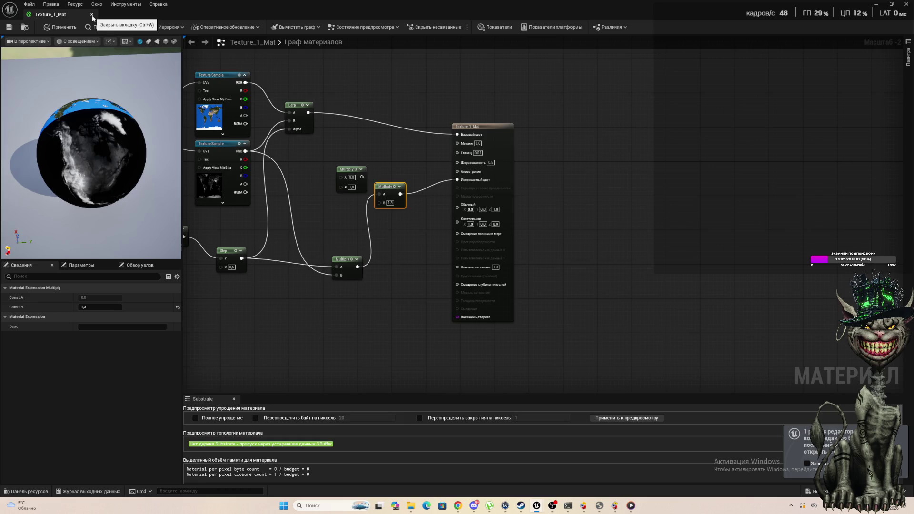
Step: Close the material editor keeping the changes, then swing the level view back to the globe's Americas side
{"action": "left_click", "coordinate": [91, 15]}
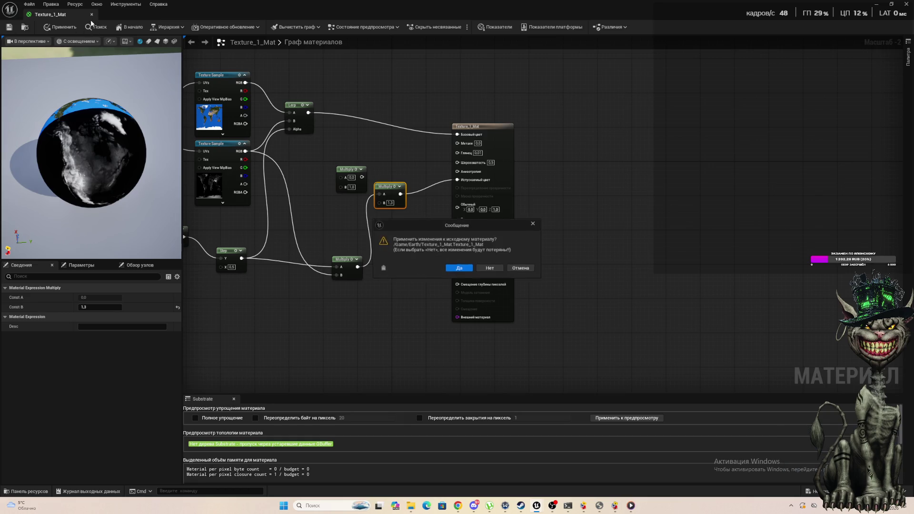
{"action": "left_click", "coordinate": [461, 268]}
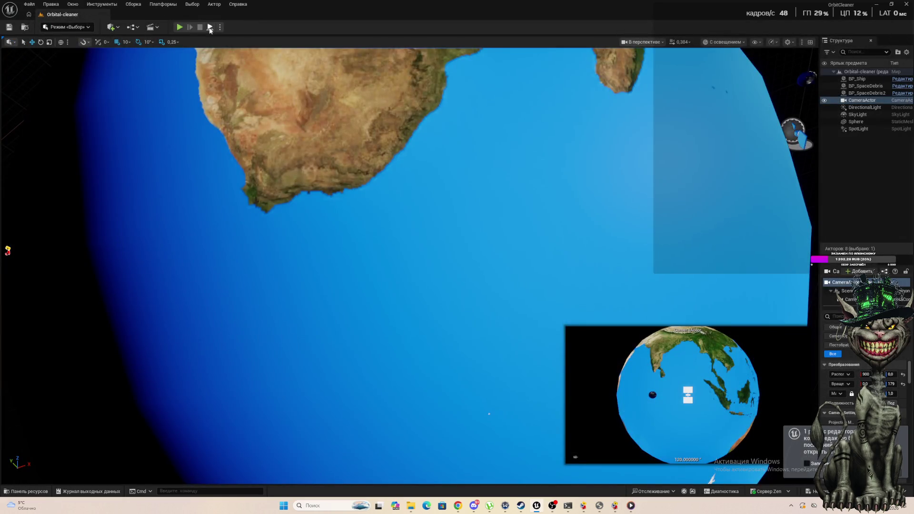
{"action": "scroll", "coordinate": [253, 232], "scroll_direction": "down", "scroll_amount": 5}
{"action": "scroll", "coordinate": [310, 267], "scroll_direction": "up", "scroll_amount": 2}
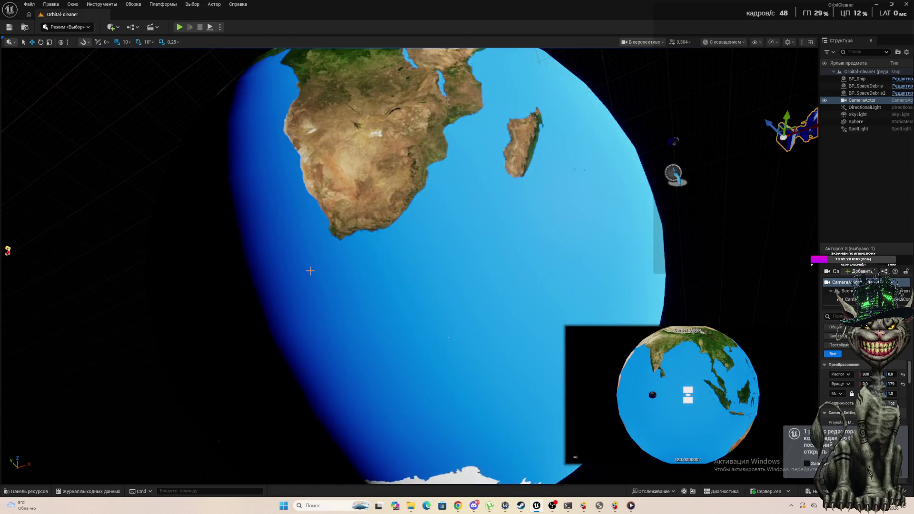
{"action": "scroll", "coordinate": [310, 267], "scroll_direction": "down", "scroll_amount": 2}
{"action": "scroll", "coordinate": [394, 388], "scroll_direction": "down", "scroll_amount": 1}
{"action": "mouse_move", "coordinate": [470, 390]}
{"action": "left_mouse_down"}
{"action": "mouse_move", "coordinate": [428, 381]}
{"action": "mouse_move", "coordinate": [523, 391]}
{"action": "mouse_move", "coordinate": [458, 388]}
{"action": "mouse_move", "coordinate": [476, 388]}
{"action": "mouse_move", "coordinate": [457, 376]}
{"action": "mouse_move", "coordinate": [457, 353]}
{"action": "mouse_move", "coordinate": [481, 355]}
{"action": "mouse_move", "coordinate": [467, 355]}
{"action": "mouse_move", "coordinate": [524, 310]}
{"action": "left_mouse_up"}
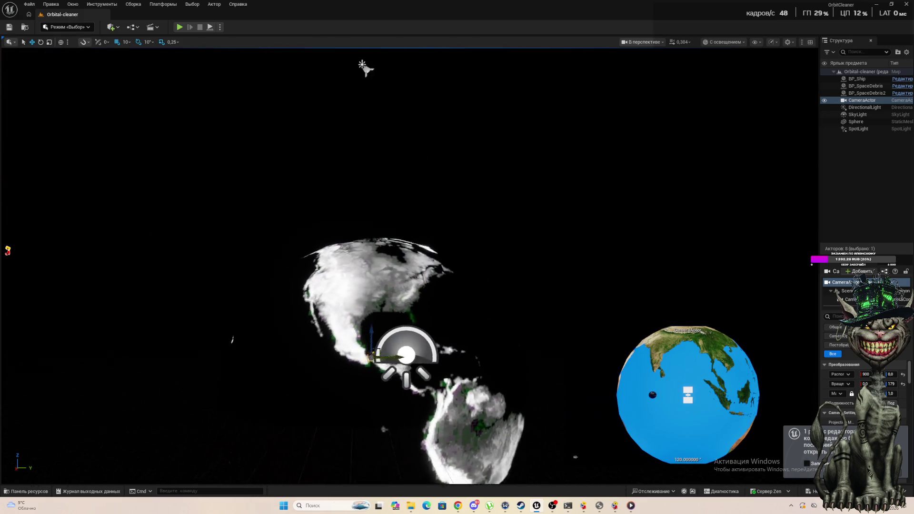
{"action": "left_click_drag", "start_coordinate": [576, 458], "coordinate": [474, 278]}
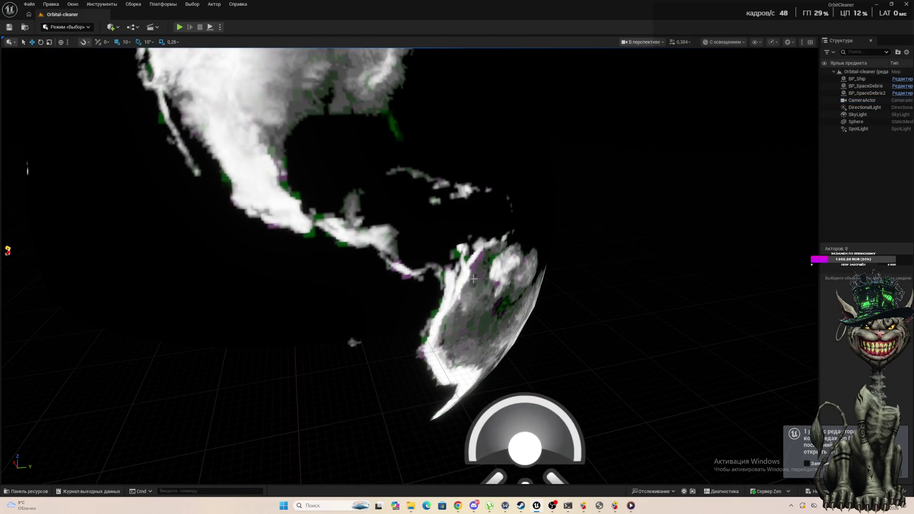
Step: Reopen Texture_1_Mat, link the lower Multiply into the emissive chain, and delete the unused Multiply
{"action": "left_click", "coordinate": [33, 493]}
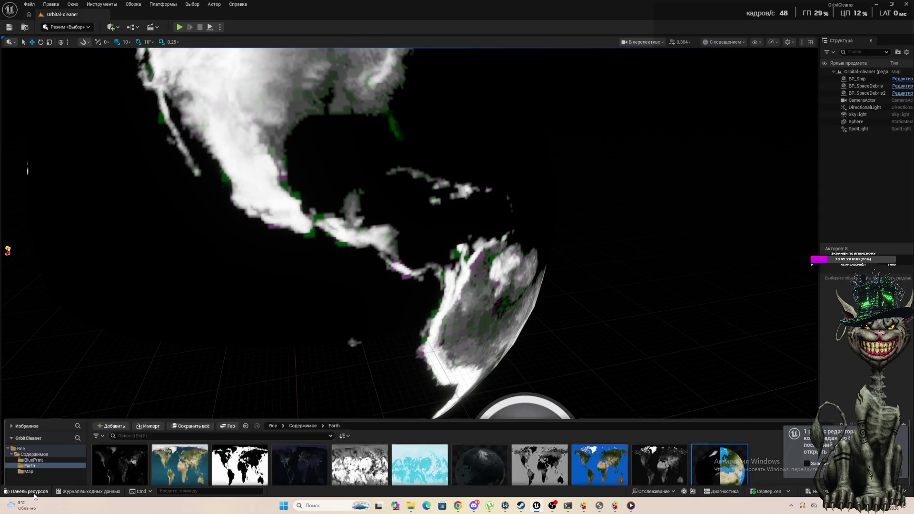
{"action": "double_click", "coordinate": [732, 379]}
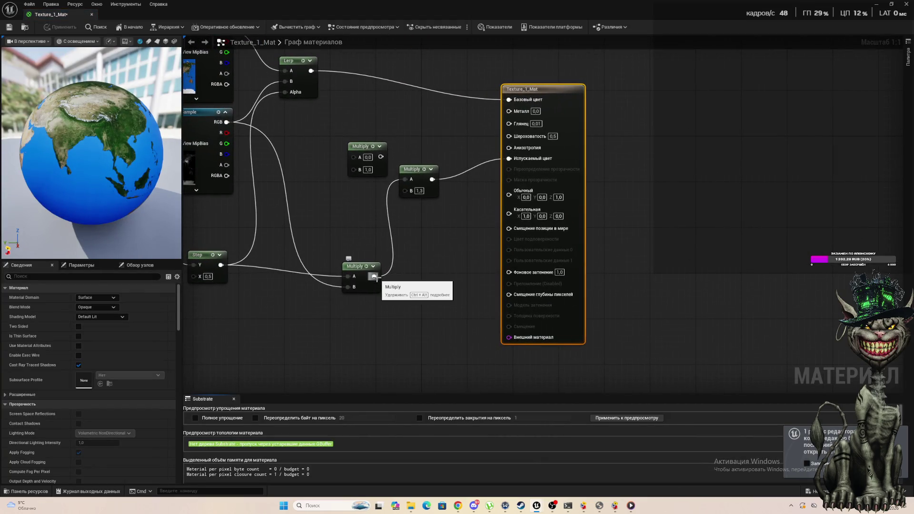
{"action": "mouse_move", "coordinate": [375, 276]}
{"action": "left_mouse_down"}
{"action": "mouse_move", "coordinate": [484, 224]}
{"action": "mouse_move", "coordinate": [508, 157]}
{"action": "left_mouse_up"}
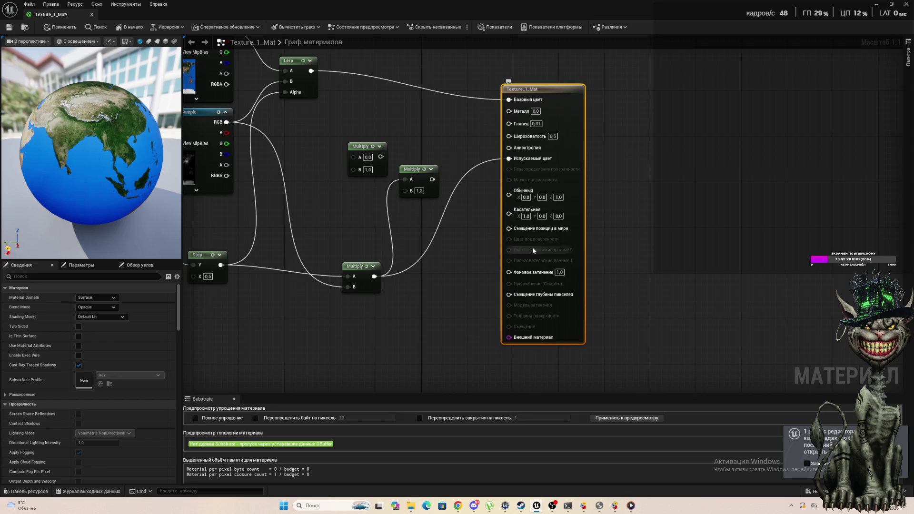
{"action": "left_click_drag", "start_coordinate": [351, 125], "coordinate": [368, 180]}
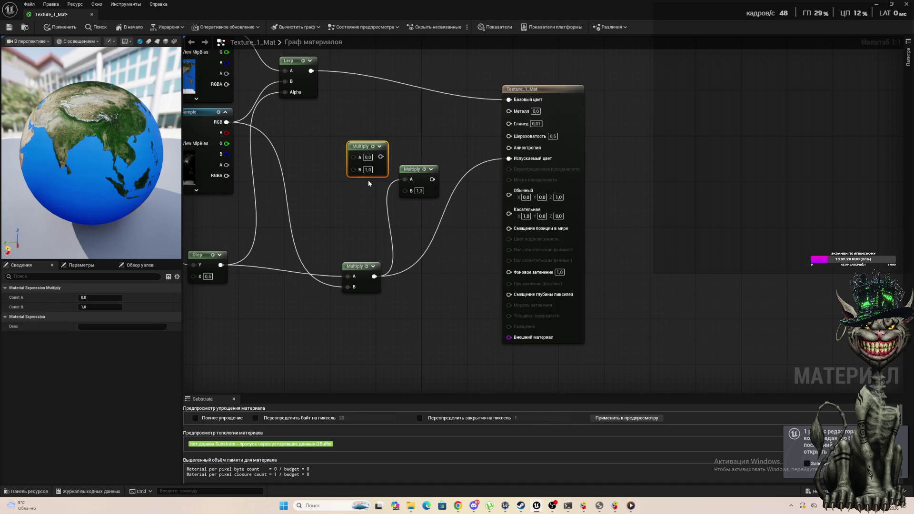
{"action": "key", "text": "Delete"}
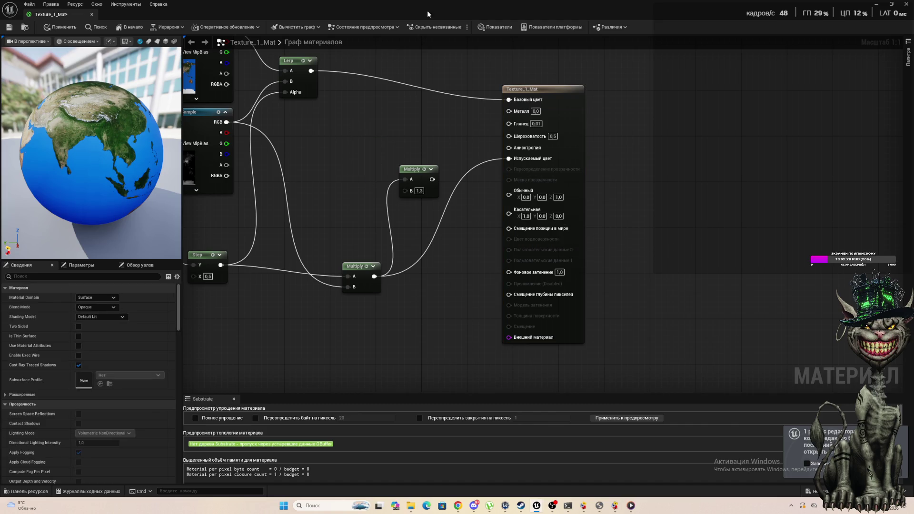
Step: Move the CoordinateBasis node aside to tidy the graph, then orbit the preview globe
{"action": "scroll", "coordinate": [325, 172], "scroll_direction": "down", "scroll_amount": 5}
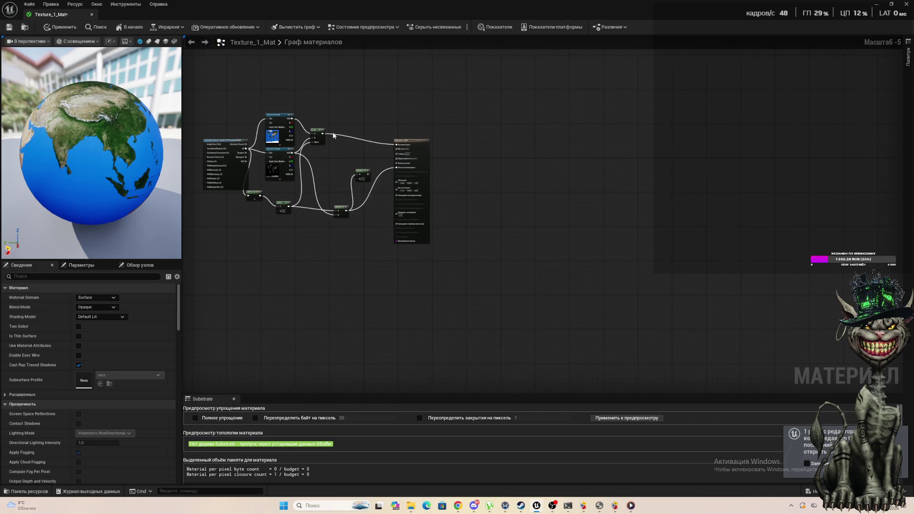
{"action": "scroll", "coordinate": [333, 165], "scroll_direction": "up", "scroll_amount": 1}
{"action": "scroll", "coordinate": [333, 170], "scroll_direction": "down", "scroll_amount": 3}
{"action": "scroll", "coordinate": [251, 174], "scroll_direction": "up", "scroll_amount": 3}
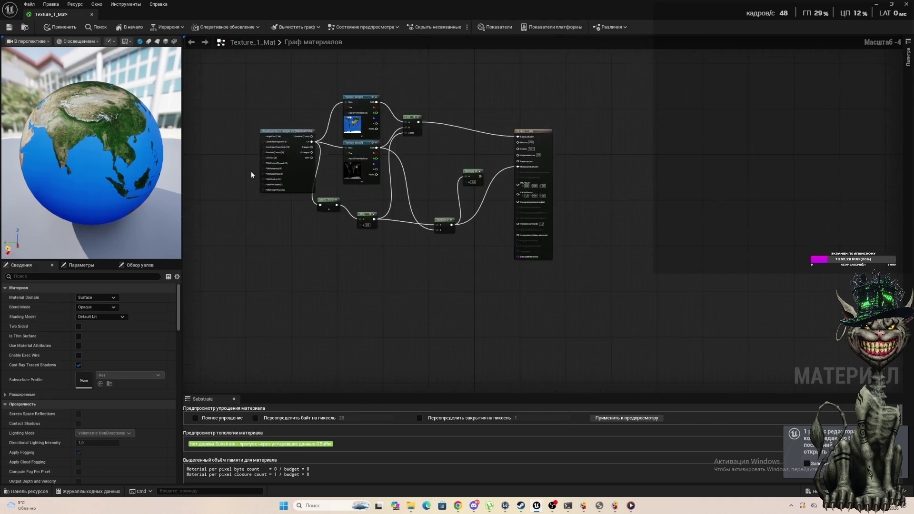
{"action": "scroll", "coordinate": [251, 174], "scroll_direction": "up", "scroll_amount": 2}
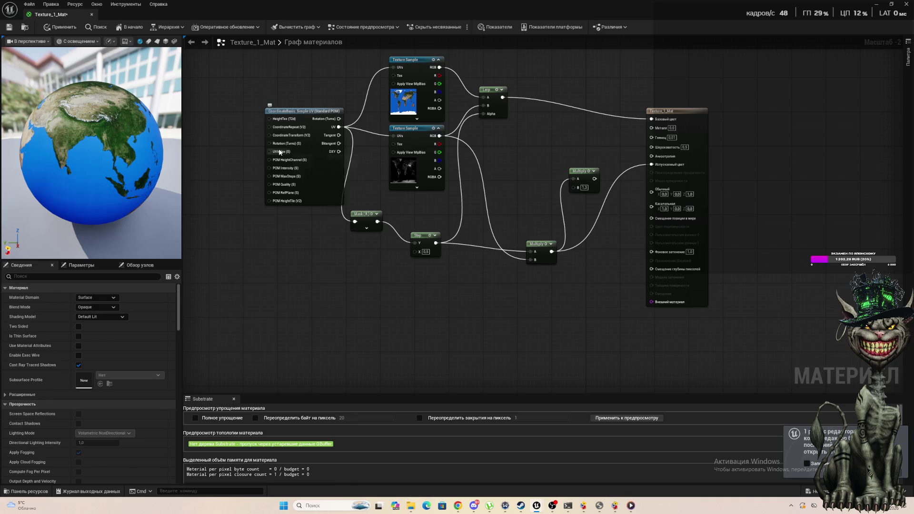
{"action": "mouse_move", "coordinate": [280, 152]}
{"action": "scroll", "coordinate": [379, 132], "scroll_direction": "up", "scroll_amount": 2}
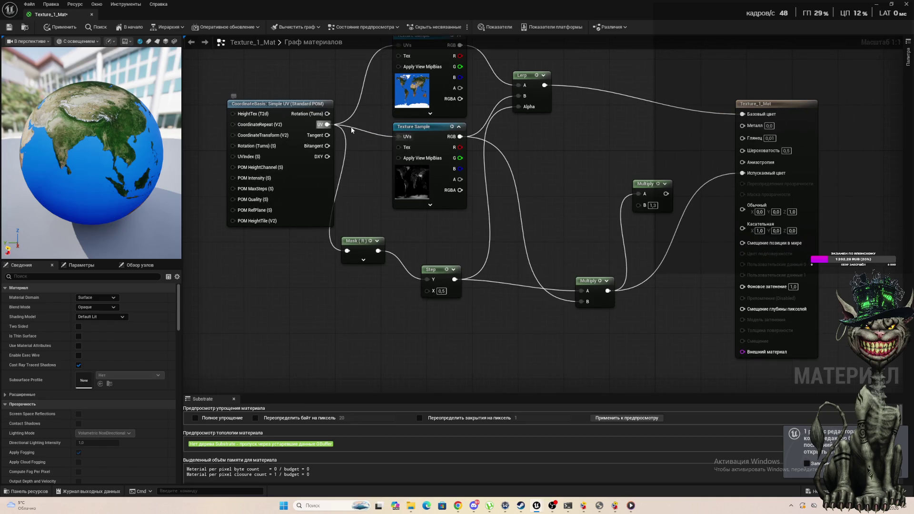
{"action": "mouse_move", "coordinate": [291, 103]}
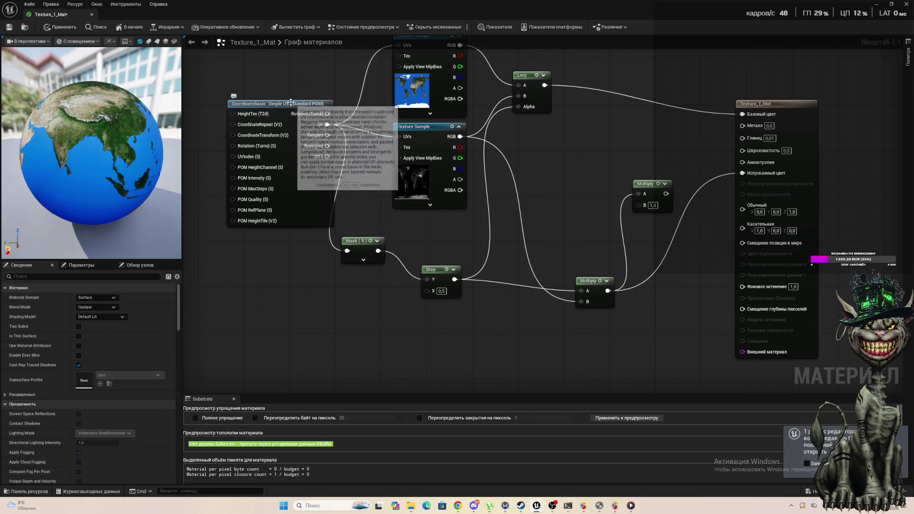
{"action": "left_click_drag", "start_coordinate": [291, 103], "coordinate": [254, 117]}
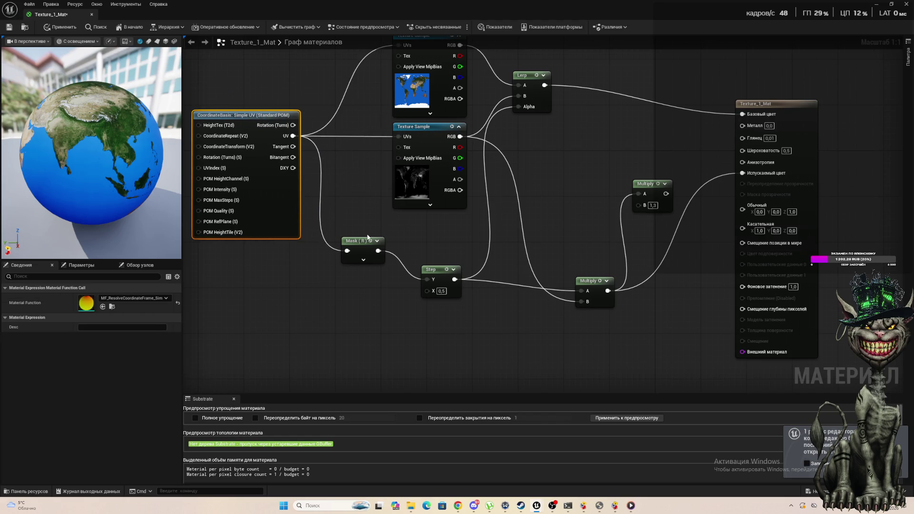
{"action": "scroll", "coordinate": [62, 188], "scroll_direction": "down", "scroll_amount": 5}
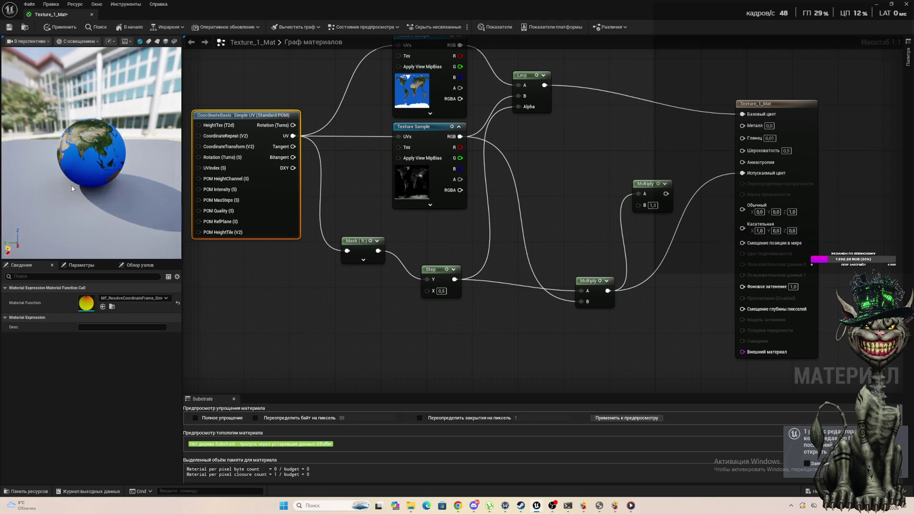
{"action": "mouse_move", "coordinate": [71, 189]}
{"action": "left_mouse_down"}
{"action": "mouse_move", "coordinate": [107, 136]}
{"action": "mouse_move", "coordinate": [95, 219]}
{"action": "mouse_move", "coordinate": [104, 237]}
{"action": "mouse_move", "coordinate": [117, 220]}
{"action": "mouse_move", "coordinate": [101, 235]}
{"action": "mouse_move", "coordinate": [9, 157]}
{"action": "mouse_move", "coordinate": [122, 183]}
{"action": "left_mouse_up"}
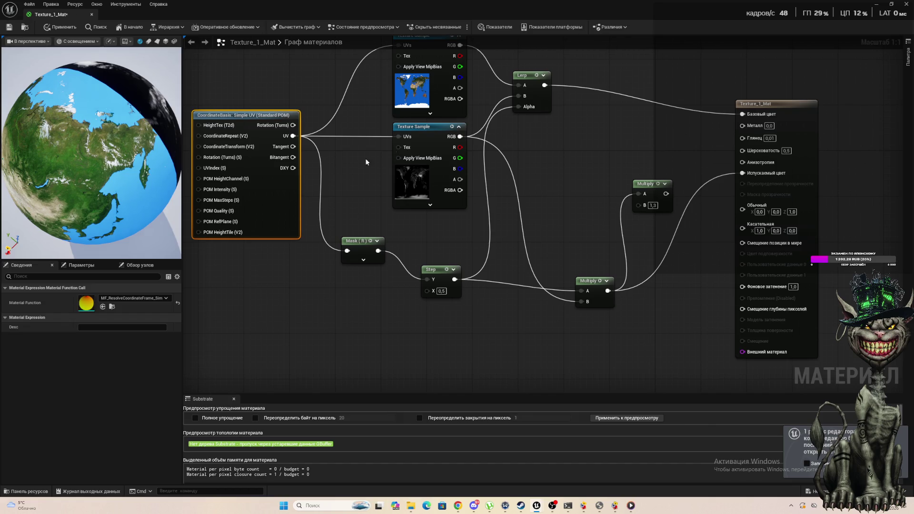
Step: Apply the material changes, frame the half-lit globe in the viewport, and run a play test
{"action": "left_click", "coordinate": [91, 14]}
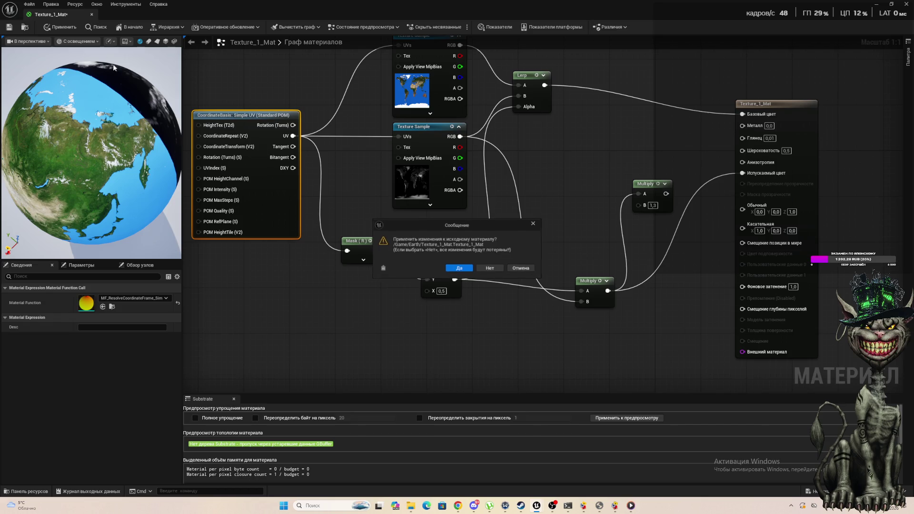
{"action": "left_click", "coordinate": [464, 270]}
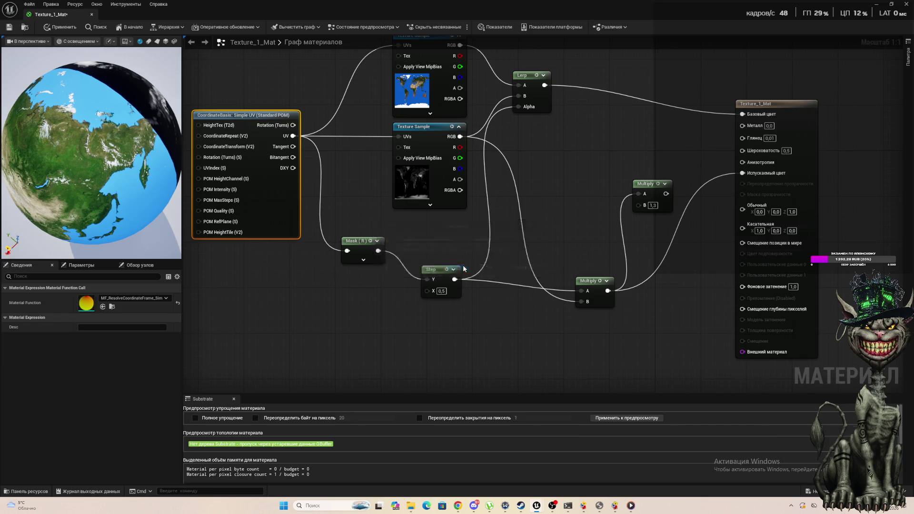
{"action": "scroll", "coordinate": [401, 180], "scroll_direction": "up", "scroll_amount": 4}
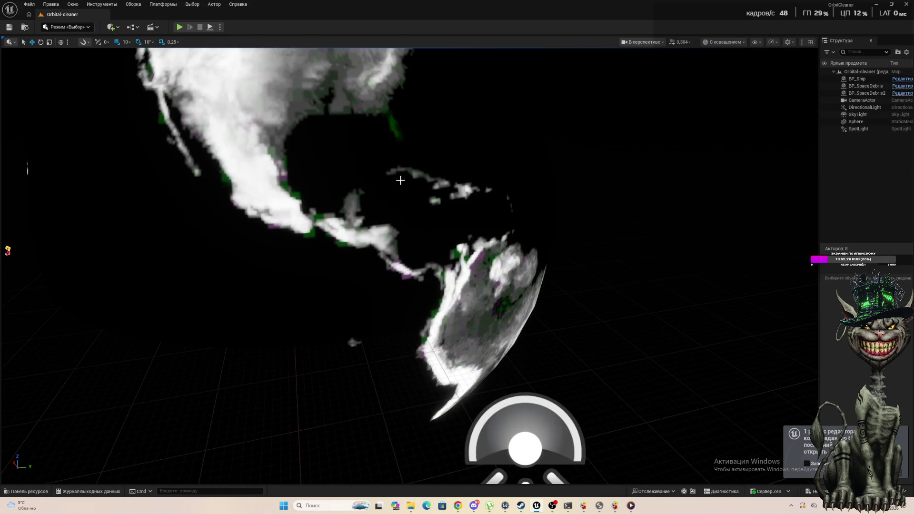
{"action": "mouse_move", "coordinate": [388, 157]}
{"action": "left_mouse_down"}
{"action": "mouse_move", "coordinate": [208, 187]}
{"action": "mouse_move", "coordinate": [191, 172]}
{"action": "mouse_move", "coordinate": [200, 200]}
{"action": "mouse_move", "coordinate": [219, 191]}
{"action": "mouse_move", "coordinate": [333, 258]}
{"action": "mouse_move", "coordinate": [314, 238]}
{"action": "mouse_move", "coordinate": [323, 257]}
{"action": "mouse_move", "coordinate": [372, 229]}
{"action": "mouse_move", "coordinate": [410, 229]}
{"action": "left_mouse_up"}
{"action": "mouse_move", "coordinate": [288, 160]}
{"action": "left_mouse_down"}
{"action": "mouse_move", "coordinate": [305, 165]}
{"action": "mouse_move", "coordinate": [288, 160]}
{"action": "left_mouse_up"}
{"action": "left_click", "coordinate": [180, 27]}
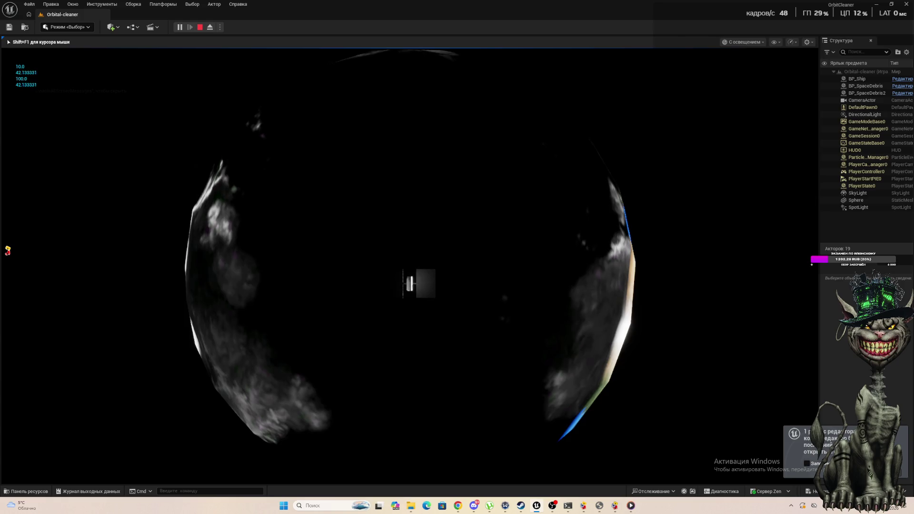
{"action": "key", "text": "Escape"}
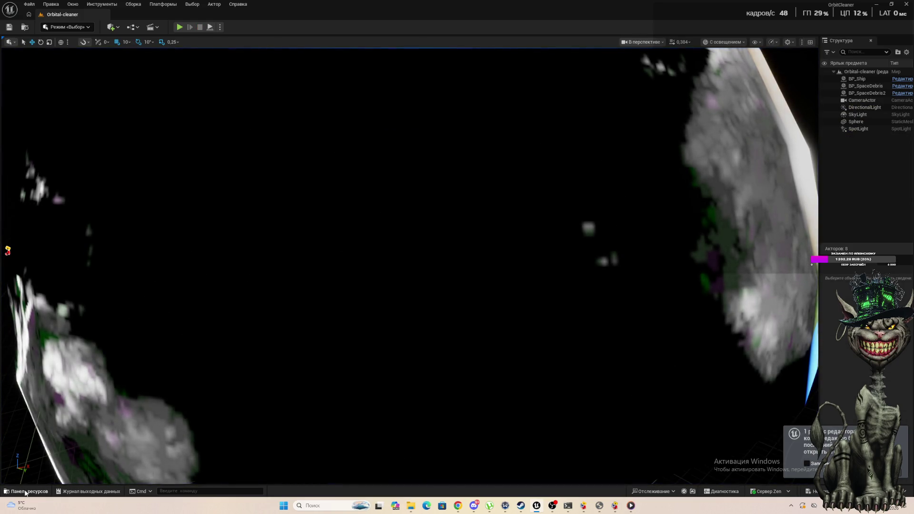
Step: Open the BP_Ship blueprint from the BluePrint folder in the Content Drawer
{"action": "left_click", "coordinate": [26, 492]}
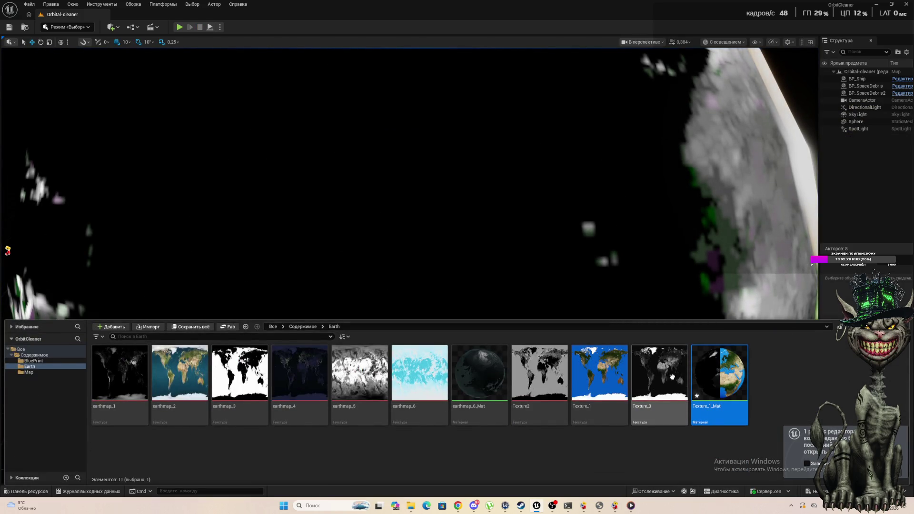
{"action": "left_click", "coordinate": [33, 361]}
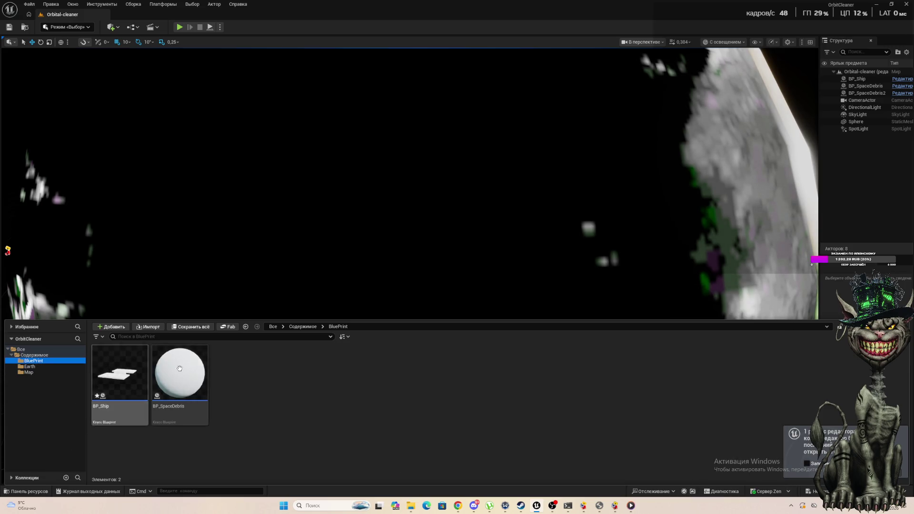
{"action": "double_click", "coordinate": [138, 368]}
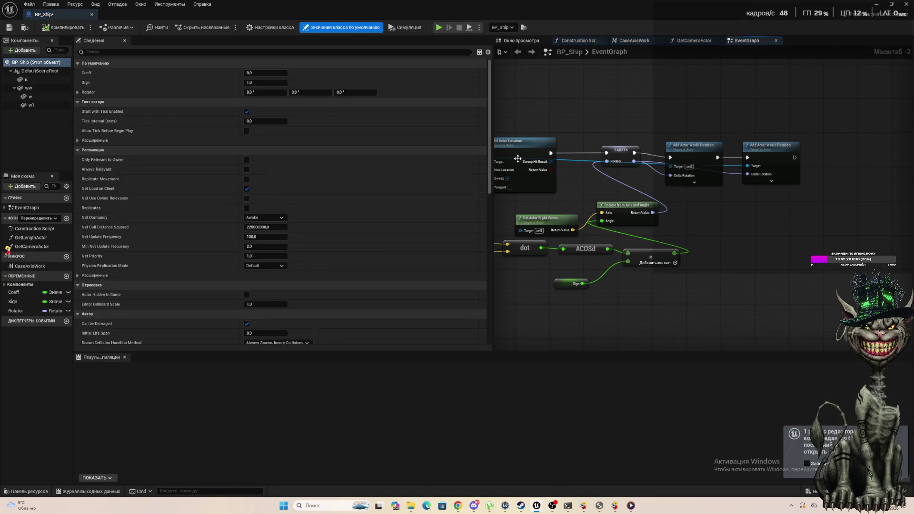
Step: Hide the details panel, zoom around the EventGraph, and bring up the node list on the canvas
{"action": "left_click", "coordinate": [124, 41]}
{"action": "scroll", "coordinate": [270, 264], "scroll_direction": "down", "scroll_amount": 1}
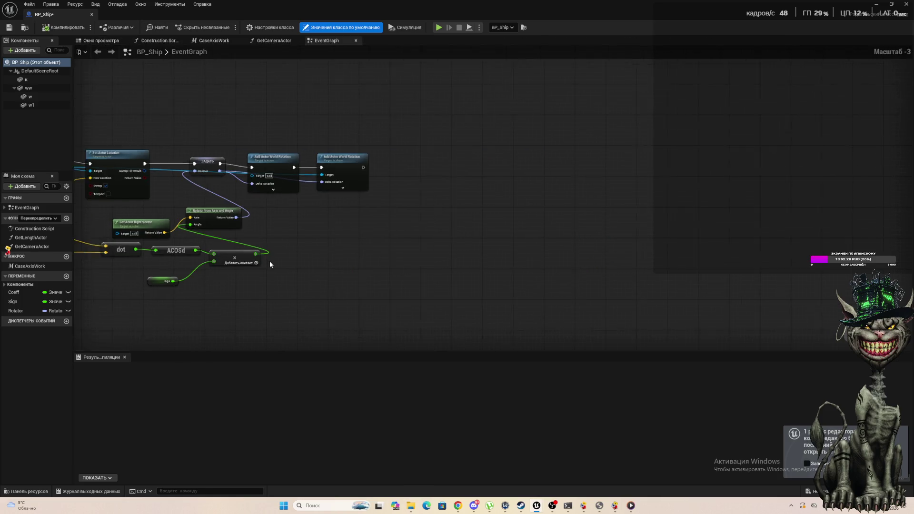
{"action": "scroll", "coordinate": [269, 265], "scroll_direction": "down", "scroll_amount": 4}
{"action": "scroll", "coordinate": [270, 238], "scroll_direction": "up", "scroll_amount": 3}
{"action": "scroll", "coordinate": [270, 172], "scroll_direction": "down", "scroll_amount": 6}
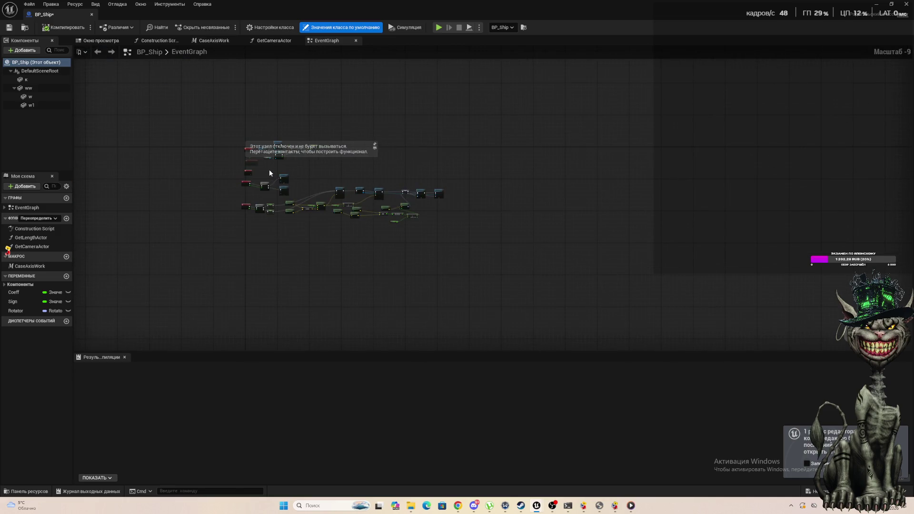
{"action": "scroll", "coordinate": [270, 173], "scroll_direction": "up", "scroll_amount": 10}
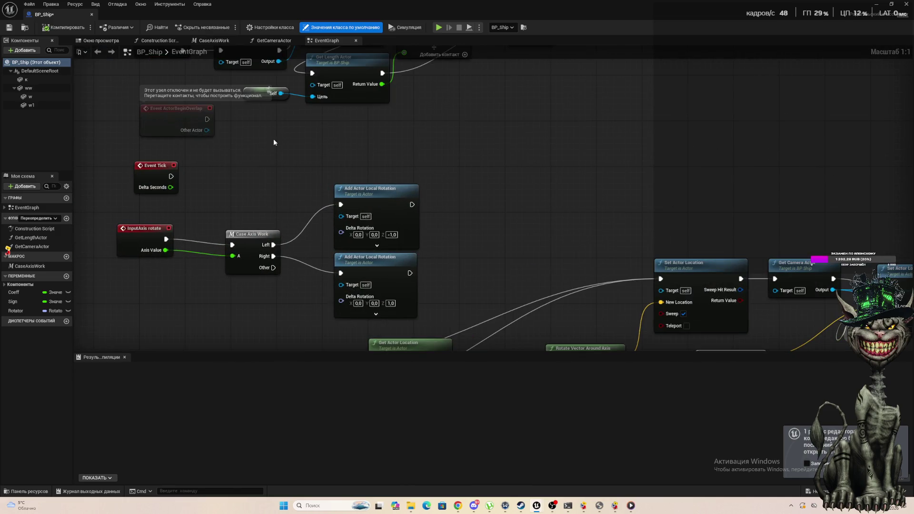
{"action": "scroll", "coordinate": [268, 137], "scroll_direction": "down", "scroll_amount": 5}
{"action": "scroll", "coordinate": [245, 219], "scroll_direction": "up", "scroll_amount": 2}
{"action": "scroll", "coordinate": [253, 141], "scroll_direction": "down", "scroll_amount": 3}
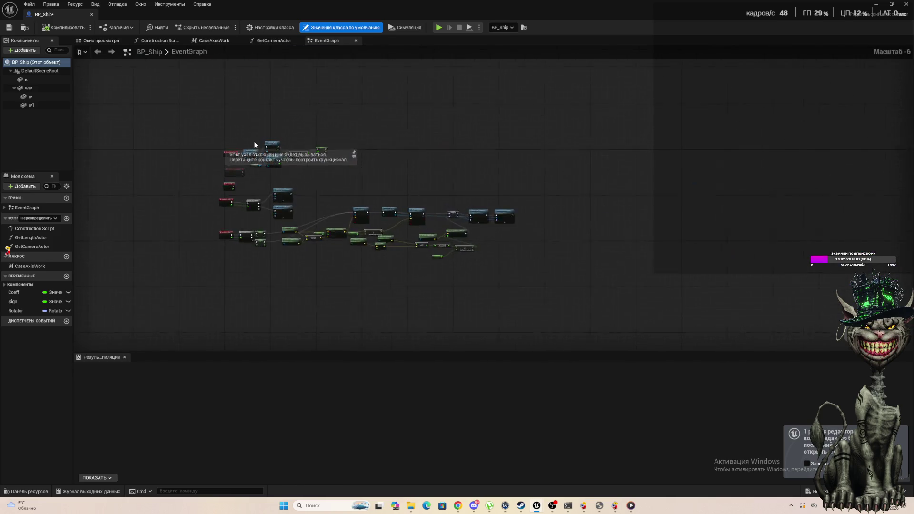
{"action": "scroll", "coordinate": [254, 140], "scroll_direction": "up", "scroll_amount": 3}
{"action": "scroll", "coordinate": [236, 247], "scroll_direction": "down", "scroll_amount": 3}
{"action": "scroll", "coordinate": [242, 318], "scroll_direction": "up", "scroll_amount": 2}
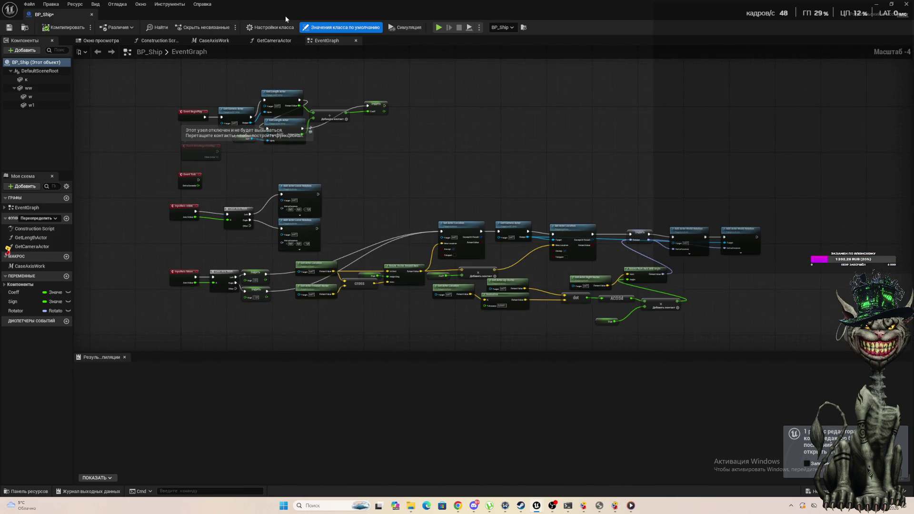
{"action": "scroll", "coordinate": [280, 193], "scroll_direction": "down", "scroll_amount": 5}
{"action": "scroll", "coordinate": [244, 286], "scroll_direction": "up", "scroll_amount": 5}
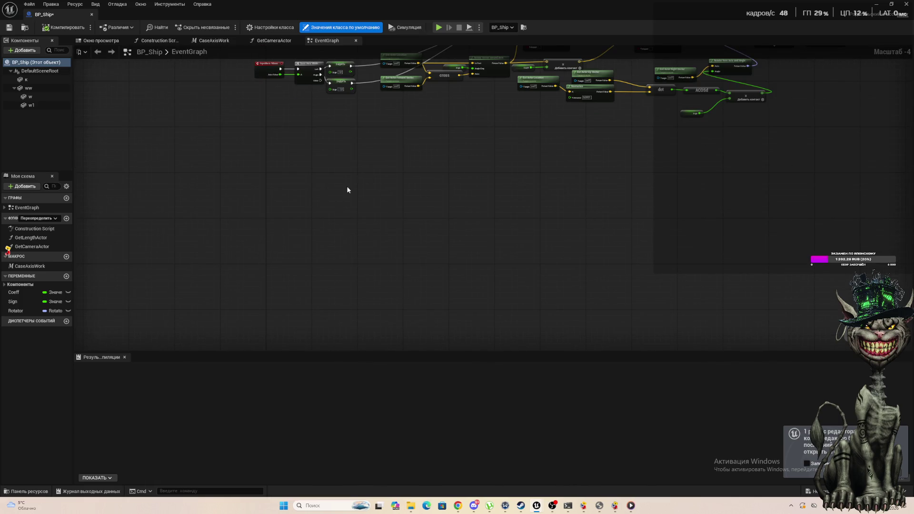
{"action": "scroll", "coordinate": [313, 206], "scroll_direction": "up", "scroll_amount": 4}
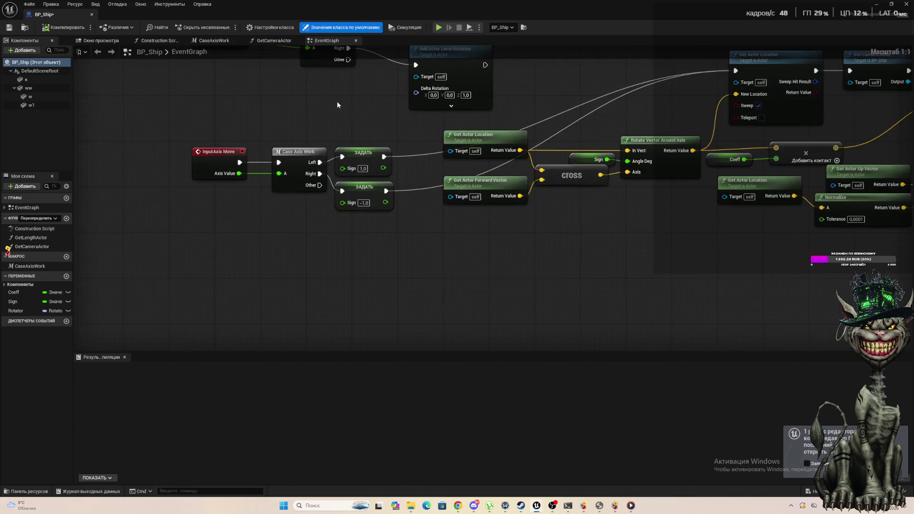
{"action": "right_click", "coordinate": [258, 263]}
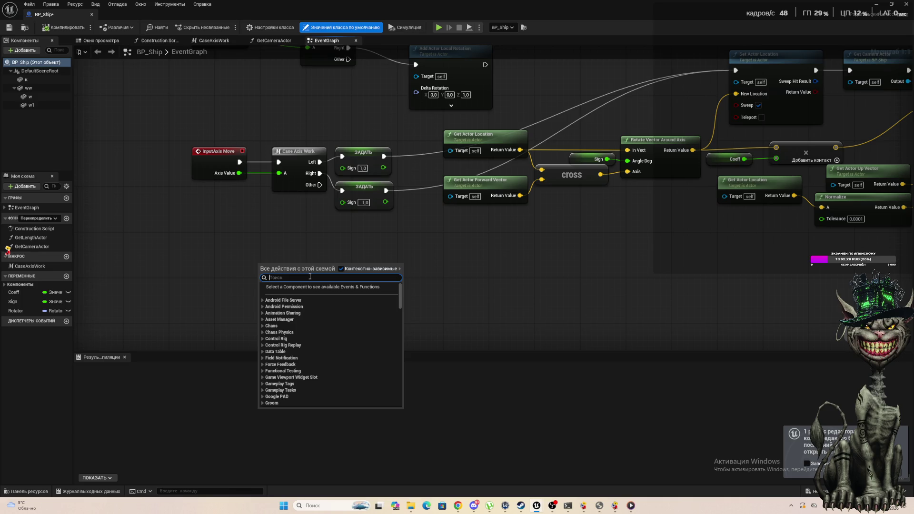
Step: Add an Event Hit node and place it under the movement logic
{"action": "type", "text": "h"}
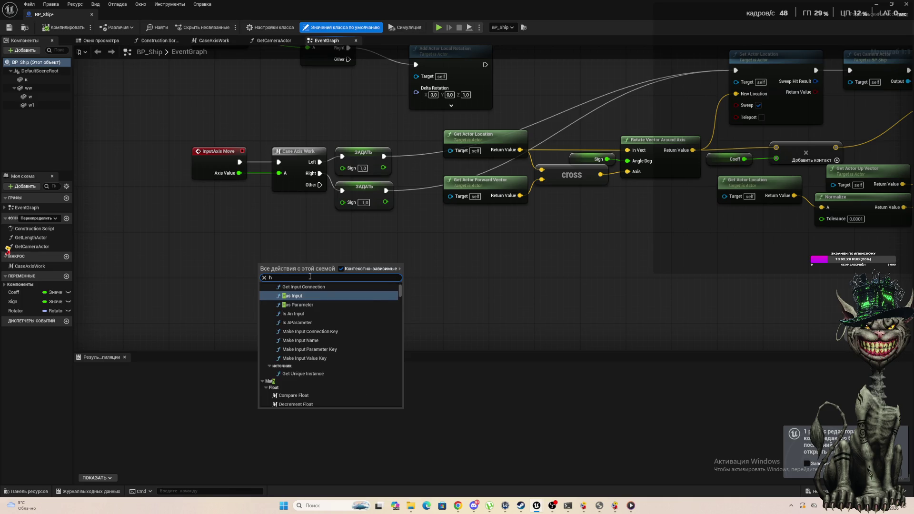
{"action": "type", "text": "it"}
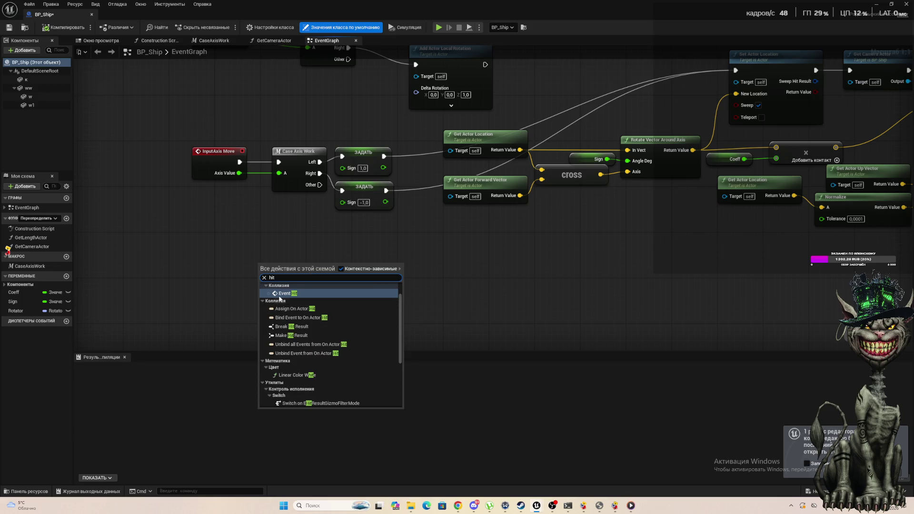
{"action": "key", "text": "Return"}
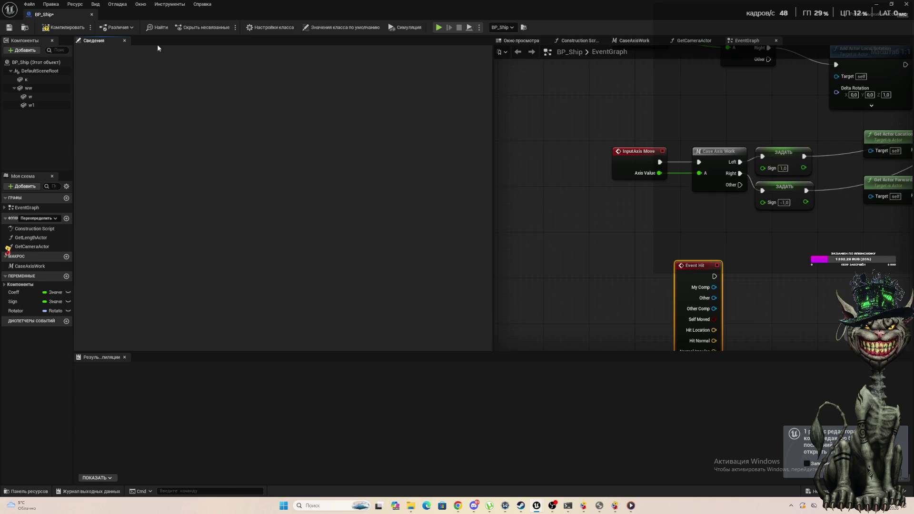
{"action": "left_click", "coordinate": [125, 40]}
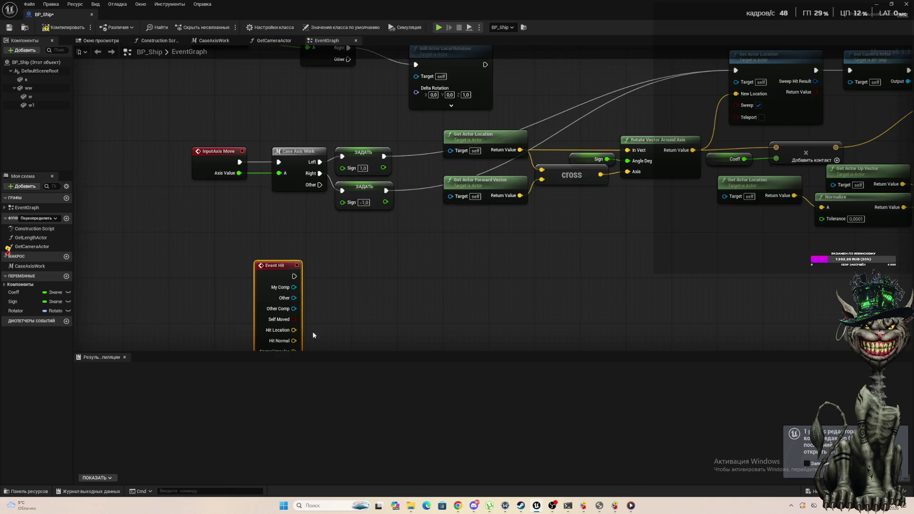
{"action": "mouse_move", "coordinate": [270, 267]}
{"action": "left_mouse_down"}
{"action": "mouse_move", "coordinate": [170, 240]}
{"action": "mouse_move", "coordinate": [194, 239]}
{"action": "left_mouse_up"}
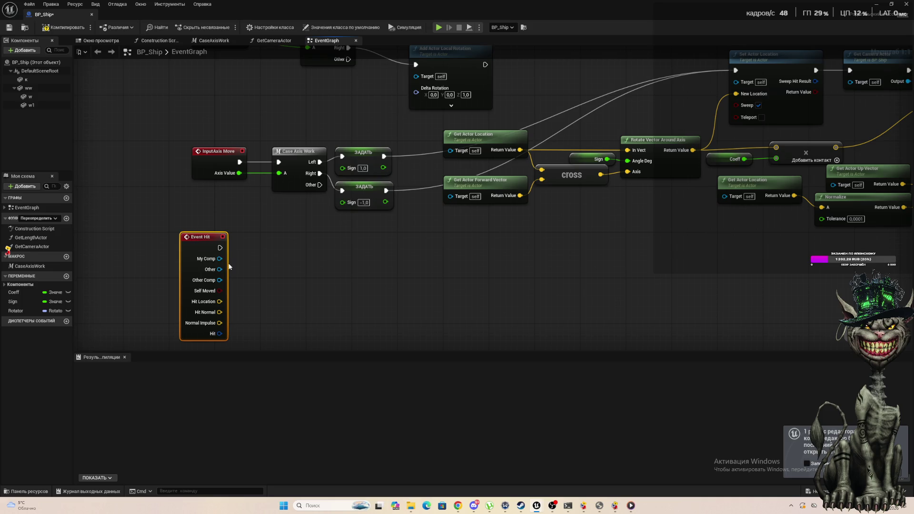
Step: Cast Event Hit's Other actor to BP_SpaceDebris and place the cast node beside it
{"action": "left_click_drag", "start_coordinate": [220, 270], "coordinate": [374, 268]}
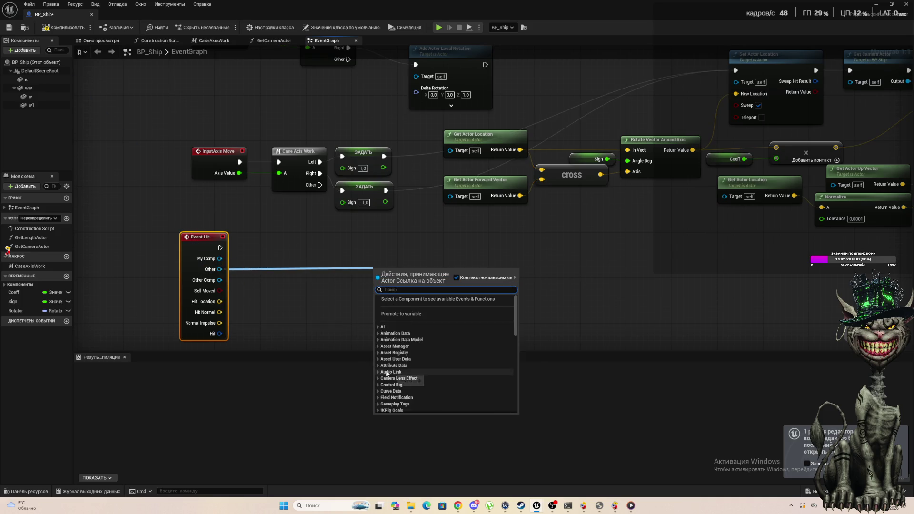
{"action": "type", "text": "cast"}
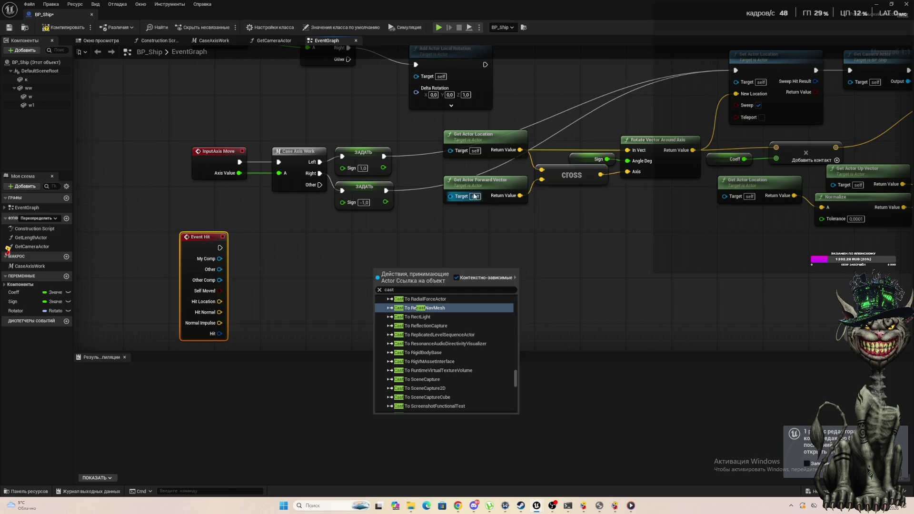
{"action": "key", "text": "BackSpace"}
{"action": "key", "text": "BackSpace"}
{"action": "key", "text": "BackSpace"}
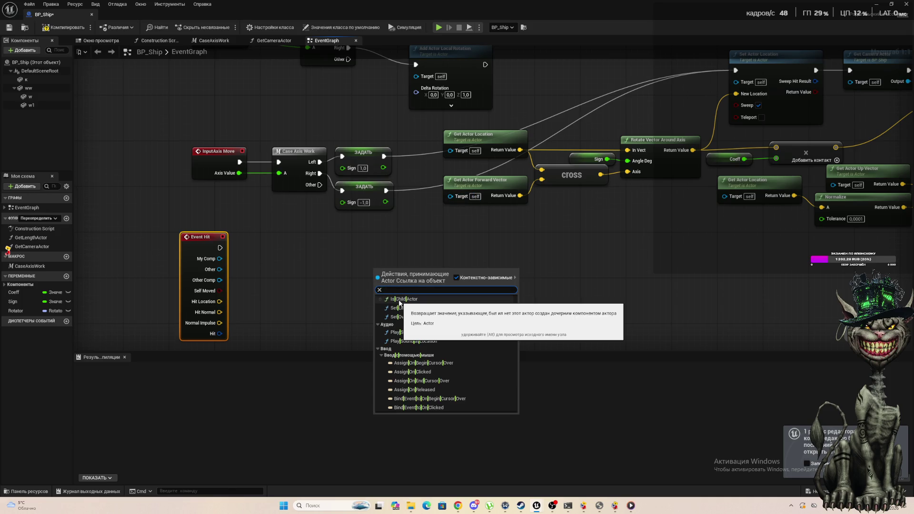
{"action": "type", "text": "czst"}
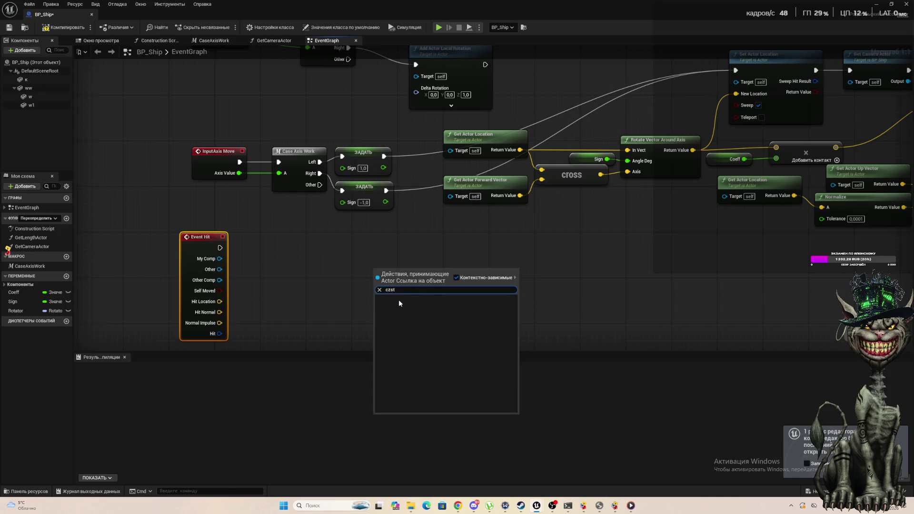
{"action": "key", "text": "BackSpace"}
{"action": "key", "text": "BackSpace"}
{"action": "key", "text": "BackSpace"}
{"action": "type", "text": "ca"}
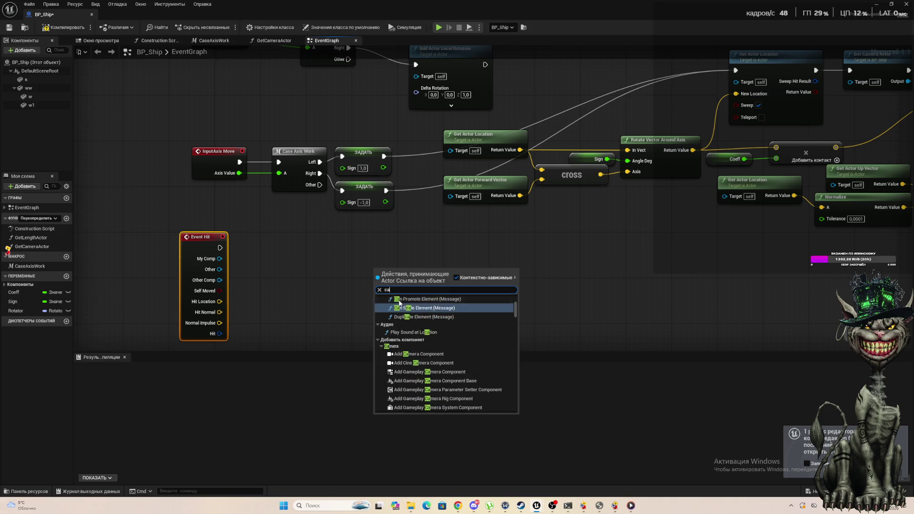
{"action": "type", "text": "st to"}
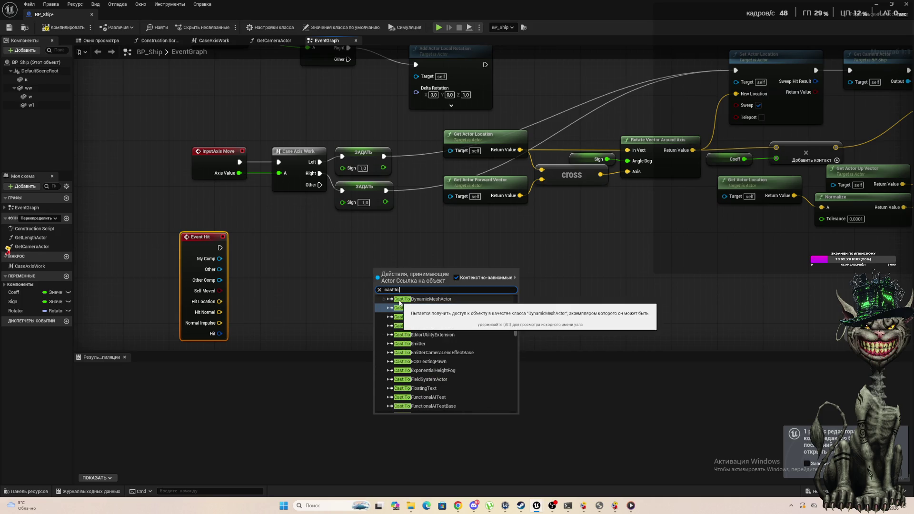
{"action": "type", "text": " bp"}
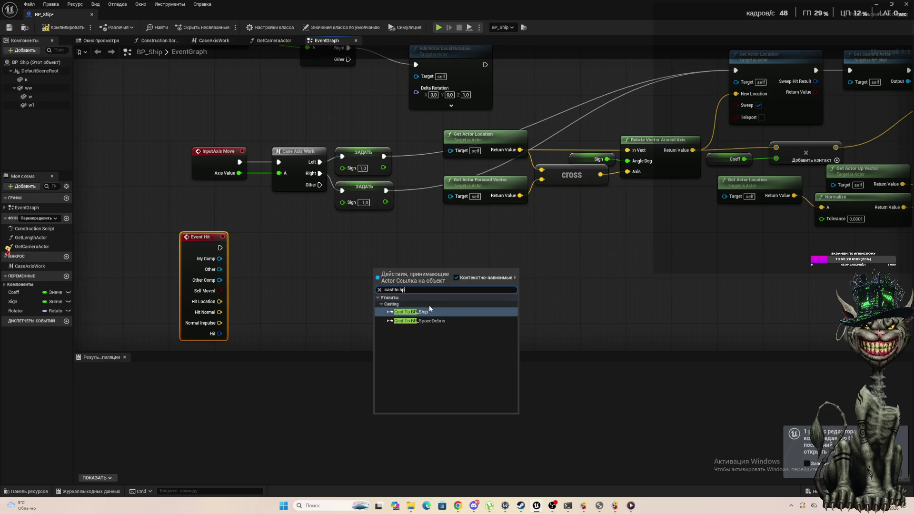
{"action": "left_click", "coordinate": [424, 320]}
{"action": "mouse_move", "coordinate": [413, 272]}
{"action": "left_mouse_down"}
{"action": "mouse_move", "coordinate": [280, 245]}
{"action": "mouse_move", "coordinate": [387, 277]}
{"action": "left_mouse_up"}
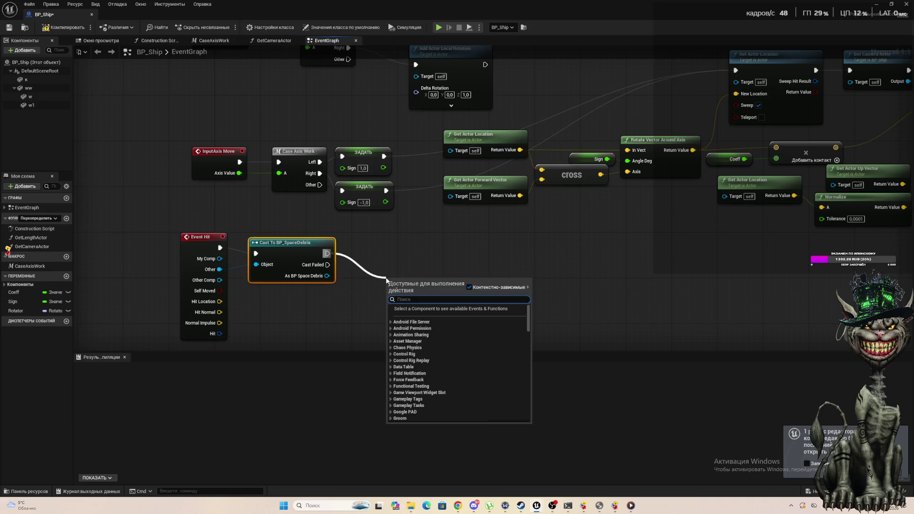
Step: Add two chained Destroy Actor nodes after the cast node
{"action": "type", "text": "des"}
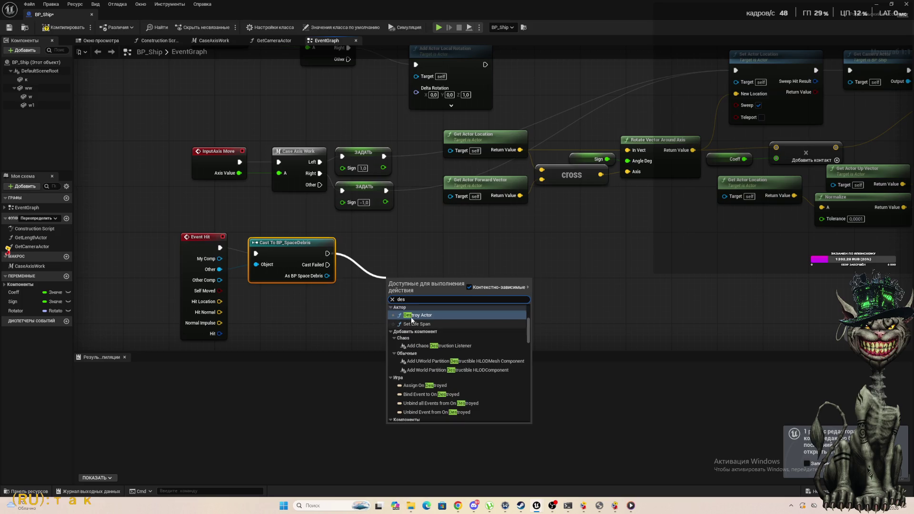
{"action": "left_click", "coordinate": [419, 318]}
{"action": "mouse_move", "coordinate": [411, 296]}
{"action": "left_mouse_down"}
{"action": "mouse_move", "coordinate": [399, 256]}
{"action": "mouse_move", "coordinate": [441, 279]}
{"action": "mouse_move", "coordinate": [469, 279]}
{"action": "left_mouse_up"}
{"action": "type", "text": "des"}
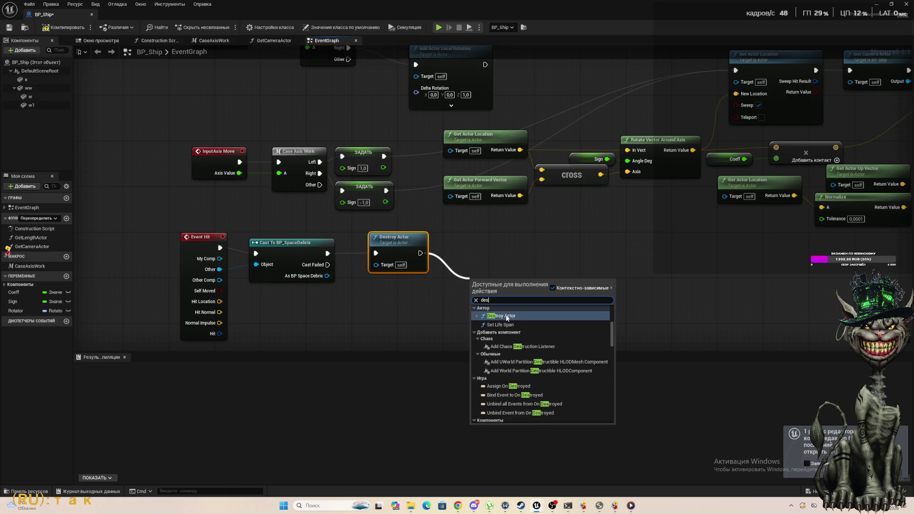
{"action": "left_click", "coordinate": [502, 318]}
{"action": "mouse_move", "coordinate": [488, 291]}
{"action": "left_mouse_down"}
{"action": "mouse_move", "coordinate": [499, 258]}
{"action": "mouse_move", "coordinate": [489, 242]}
{"action": "mouse_move", "coordinate": [482, 246]}
{"action": "left_mouse_up"}
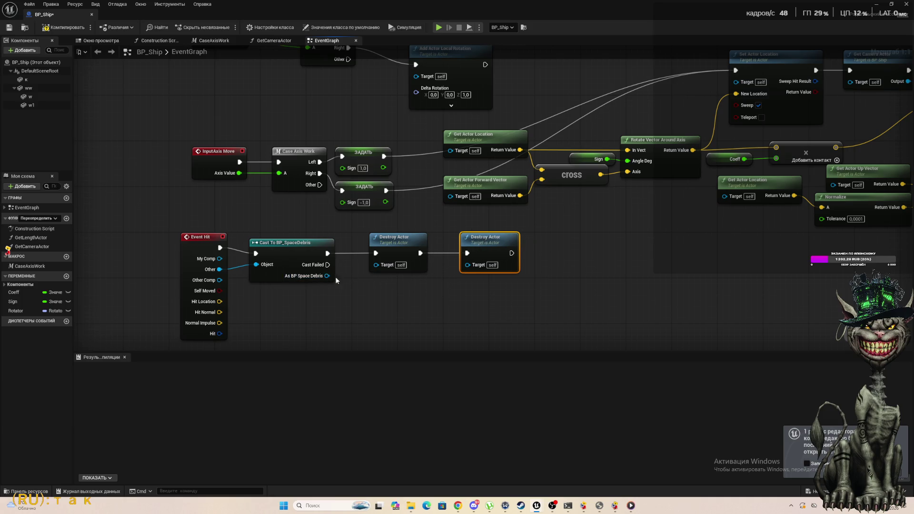
Step: Wire As BP Space Debris into the first Destroy Actor's target, then save and compile BP_Ship
{"action": "left_click_drag", "start_coordinate": [327, 276], "coordinate": [373, 265]}
{"action": "left_click", "coordinate": [372, 291]}
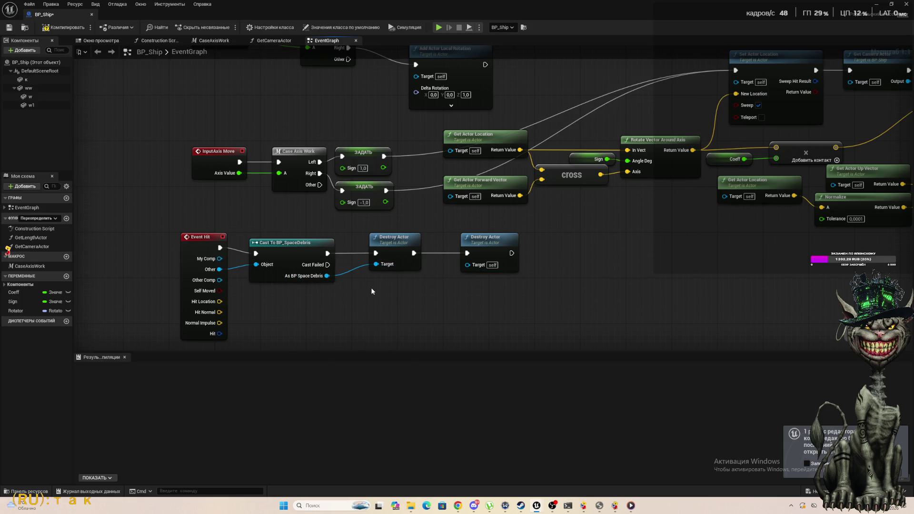
{"action": "key", "text": "ctrl+s"}
{"action": "left_click", "coordinate": [62, 29]}
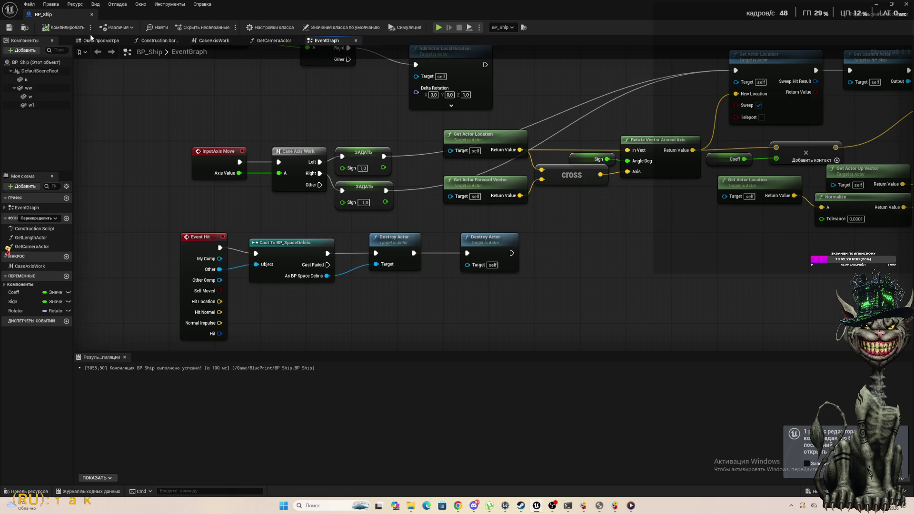
Step: Close the blueprint and play-test the level twice, watching the ship hit the debris
{"action": "left_click", "coordinate": [92, 15]}
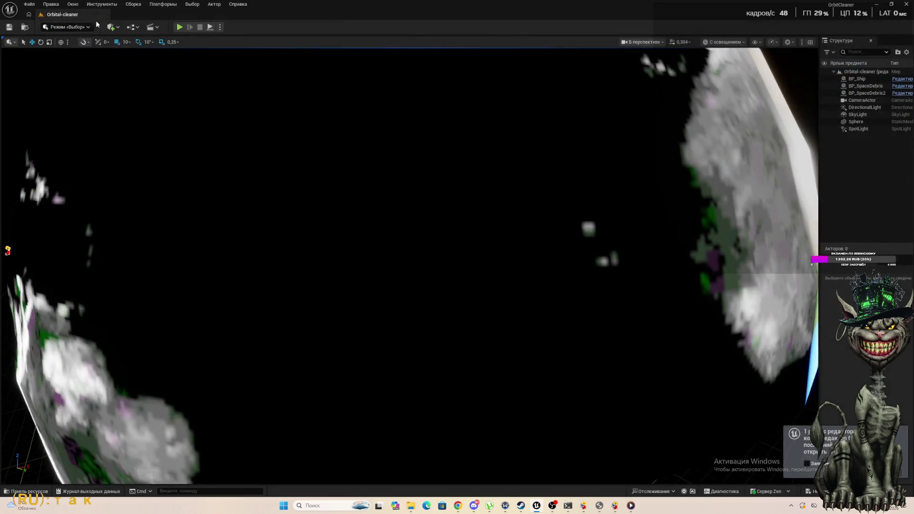
{"action": "left_click", "coordinate": [180, 27]}
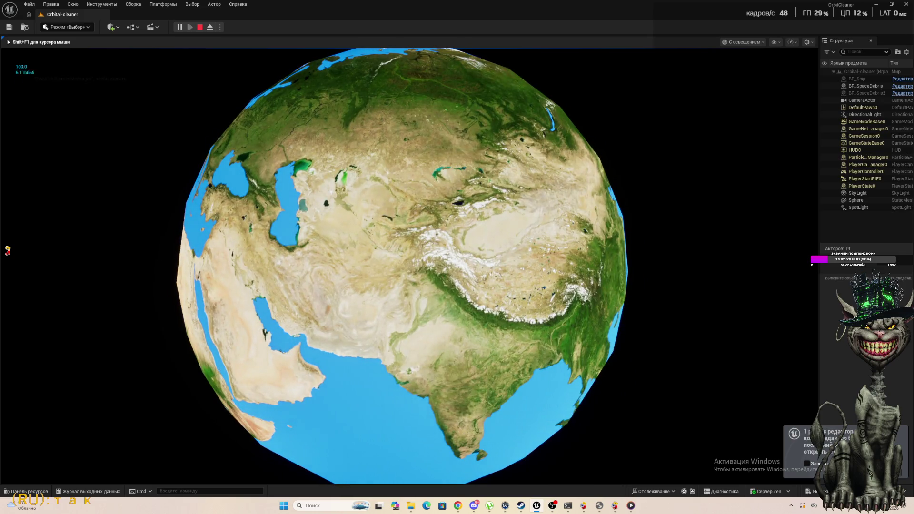
{"action": "key", "text": "Escape"}
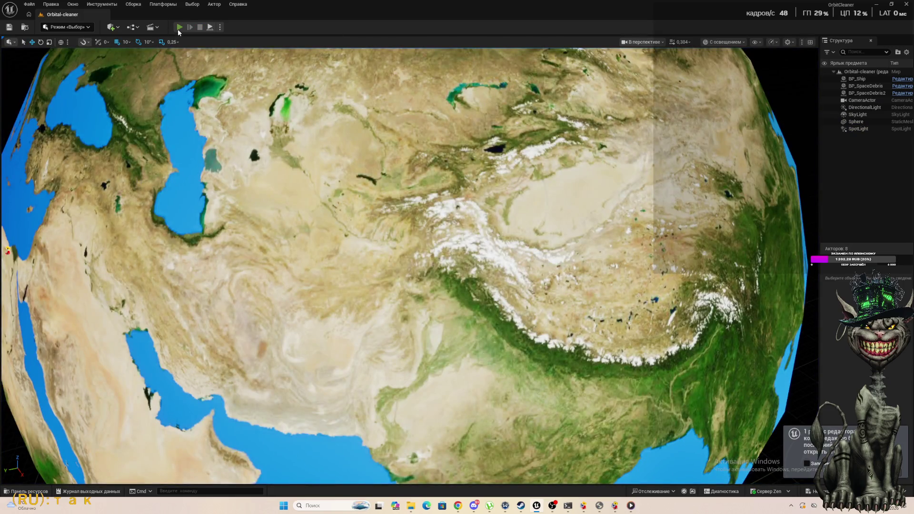
{"action": "left_click", "coordinate": [179, 27]}
{"action": "key", "text": "Escape"}
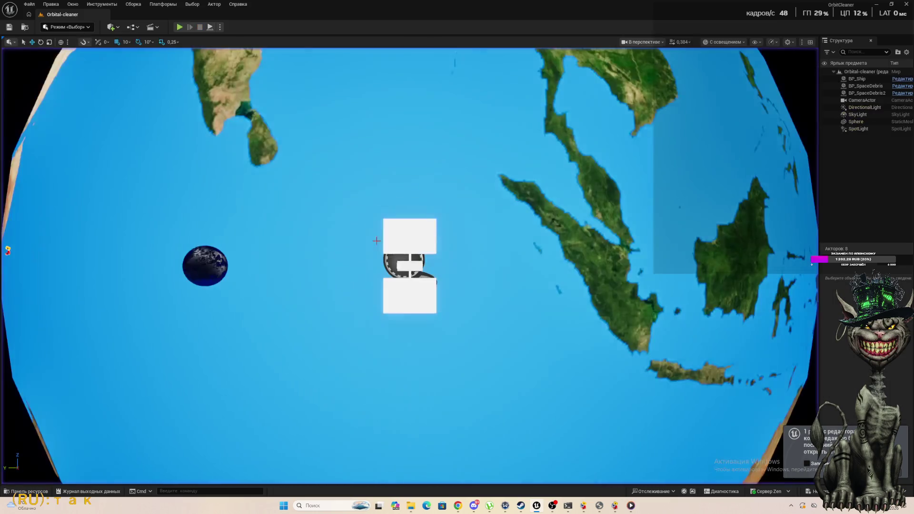
Step: Run a longer play test, then narrow the viewport to widen the Outliner and Details
{"action": "left_click", "coordinate": [179, 27]}
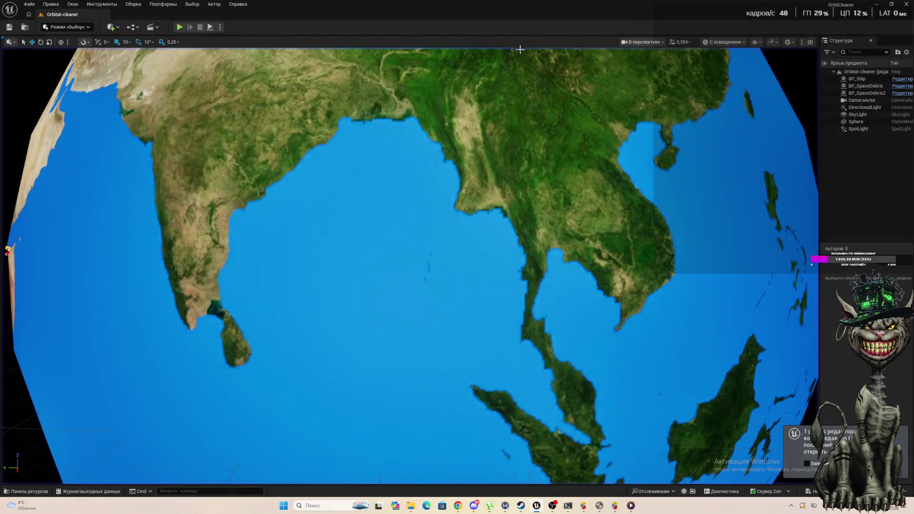
{"action": "key", "text": "Escape"}
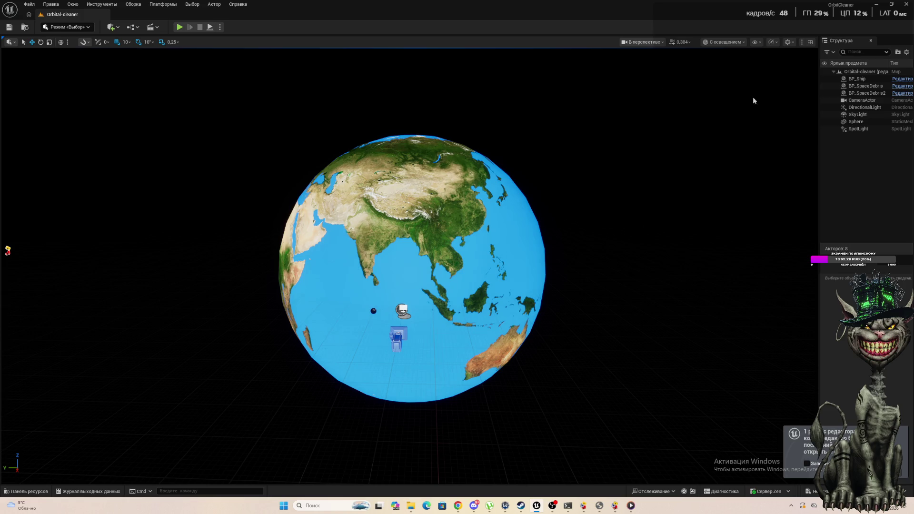
{"action": "mouse_move", "coordinate": [819, 213]}
{"action": "left_mouse_down"}
{"action": "mouse_move", "coordinate": [676, 214]}
{"action": "mouse_move", "coordinate": [236, 186]}
{"action": "left_mouse_up"}
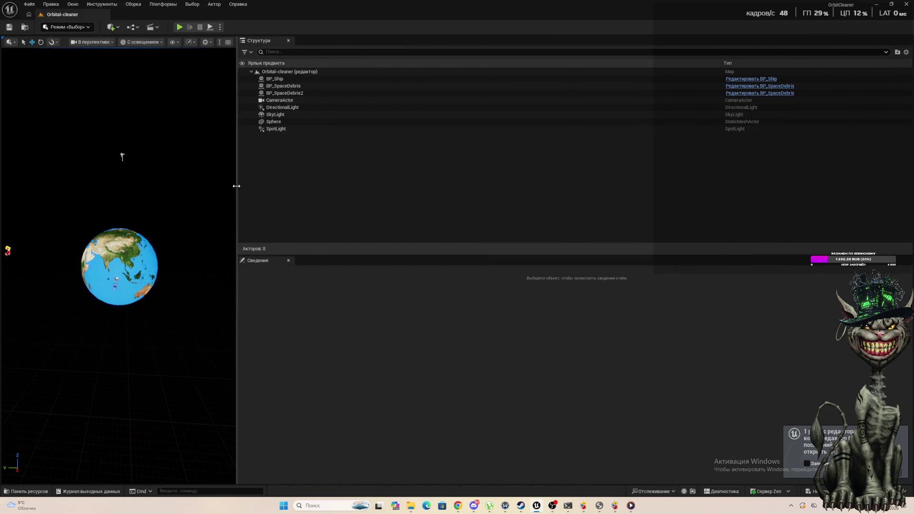
Step: Select BP_SpaceDebris and BP_SpaceDebris2 to inspect their values
{"action": "left_click", "coordinate": [291, 86]}
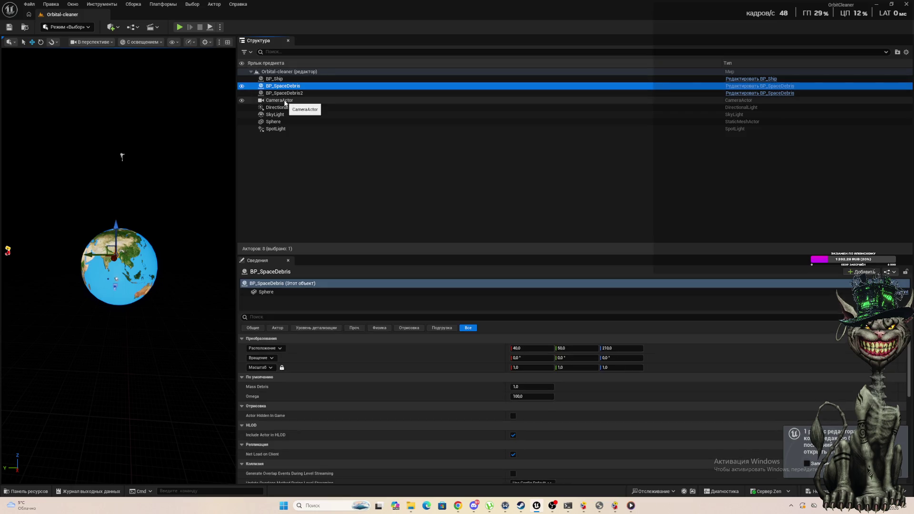
{"action": "left_click", "coordinate": [286, 94]}
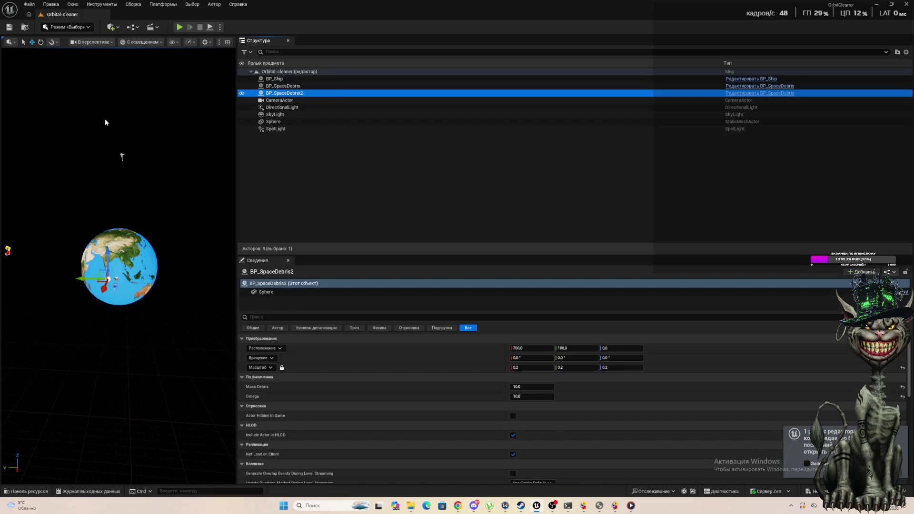
{"action": "scroll", "coordinate": [64, 290], "scroll_direction": "up", "scroll_amount": 6}
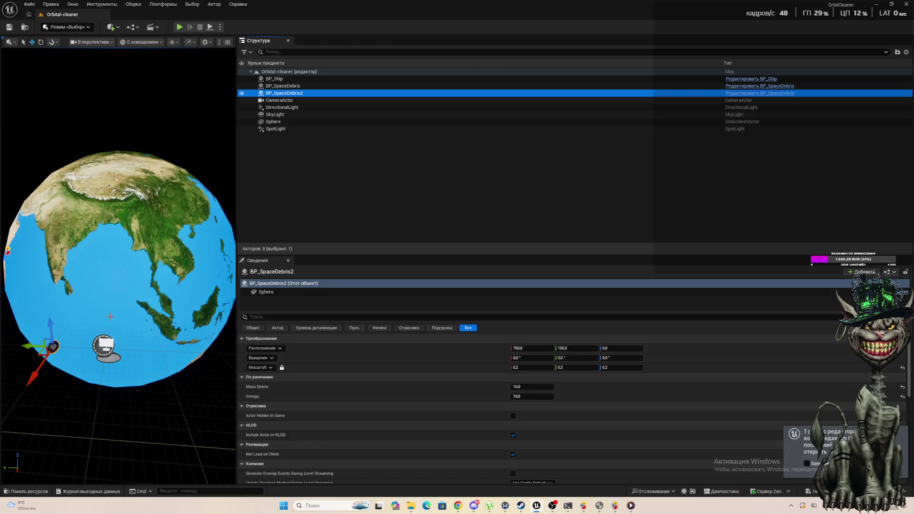
Step: Play-test the level, stop and replay it, then detach from the game to inspect the scene
{"action": "left_click", "coordinate": [181, 27]}
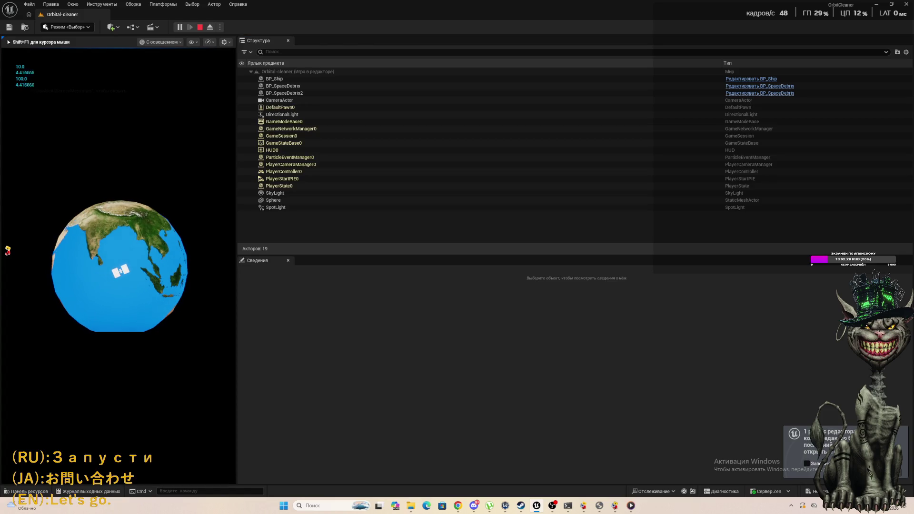
{"action": "key", "text": "Escape"}
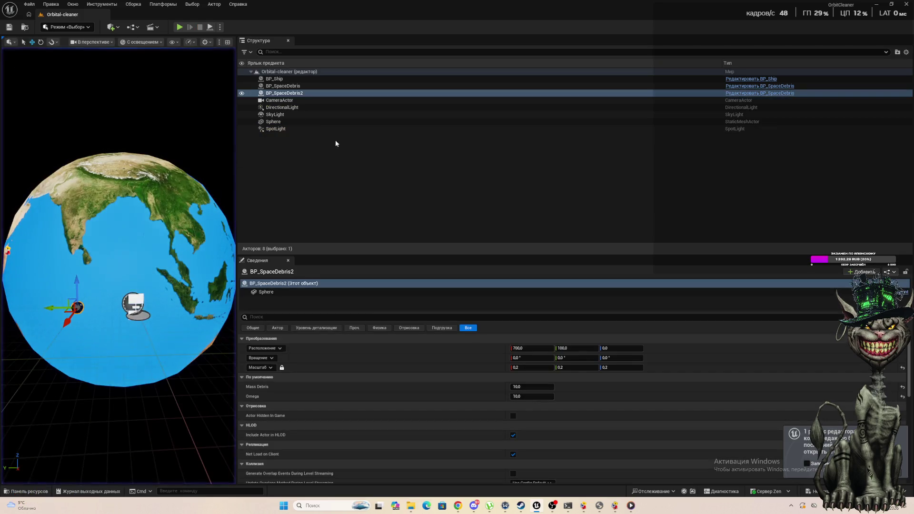
{"action": "left_click", "coordinate": [180, 27]}
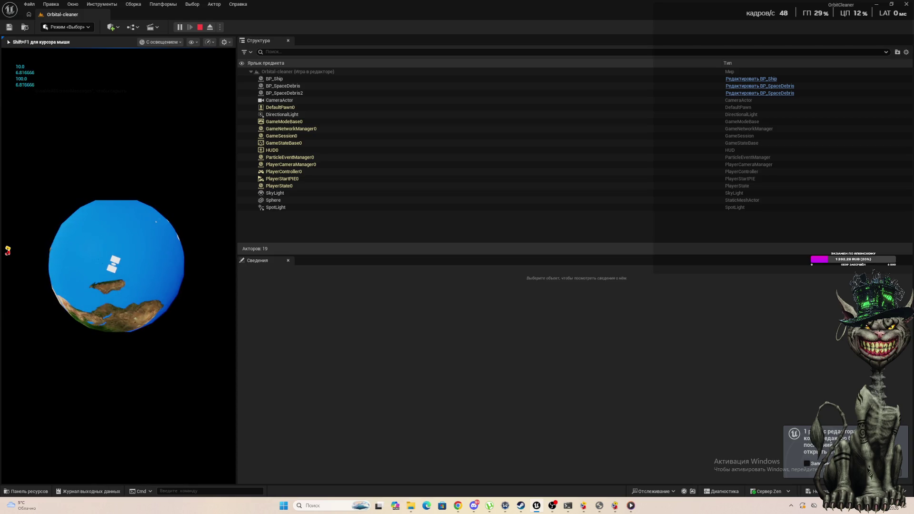
{"action": "left_click", "coordinate": [285, 93]}
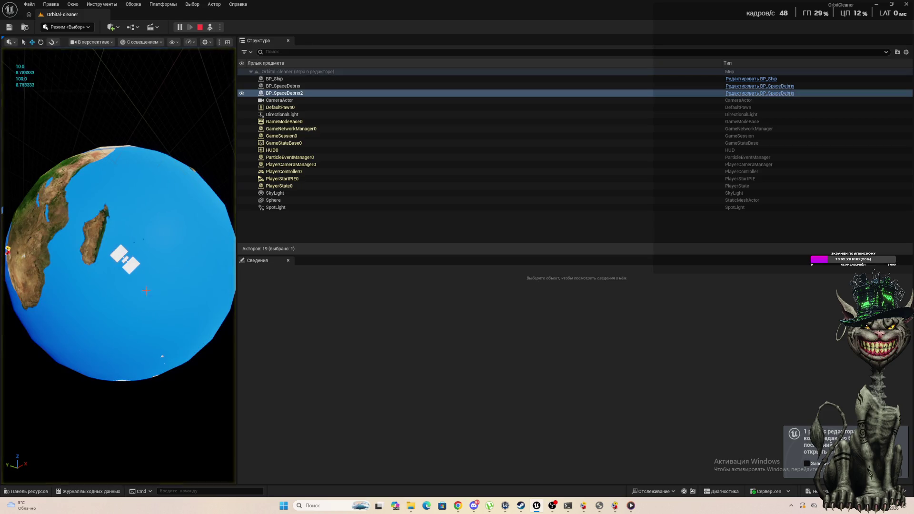
Step: Frame the view on DefaultPawn0, then deselect it and refocus the running game view
{"action": "left_click", "coordinate": [288, 107]}
{"action": "key", "text": "f"}
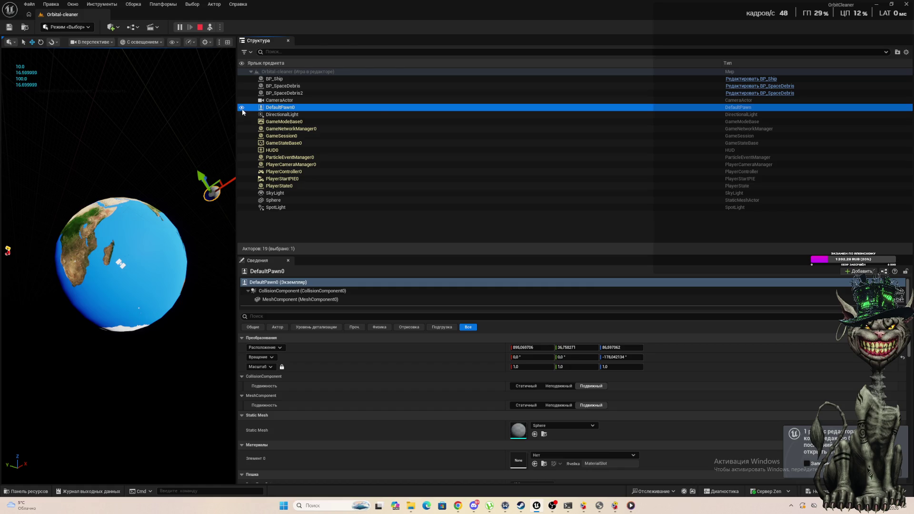
{"action": "left_click", "coordinate": [169, 142]}
{"action": "left_click", "coordinate": [171, 151]}
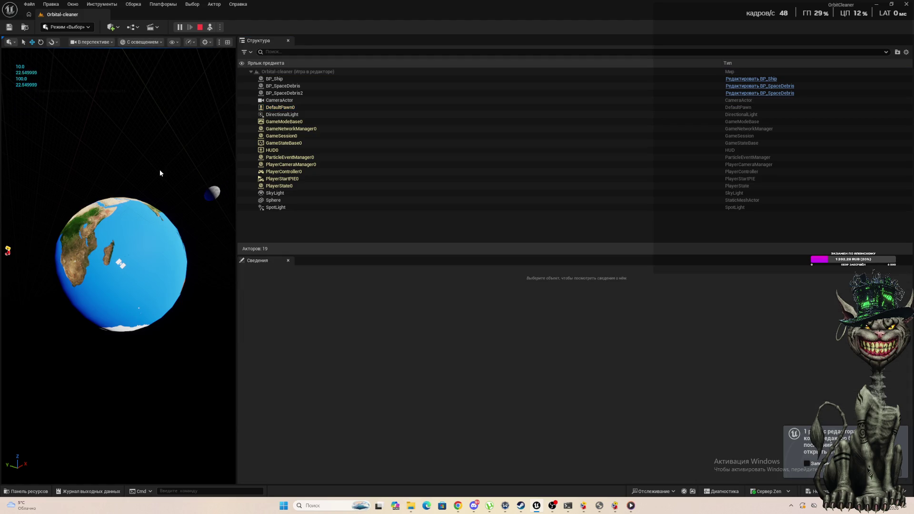
{"action": "scroll", "coordinate": [146, 331], "scroll_direction": "down", "scroll_amount": 2}
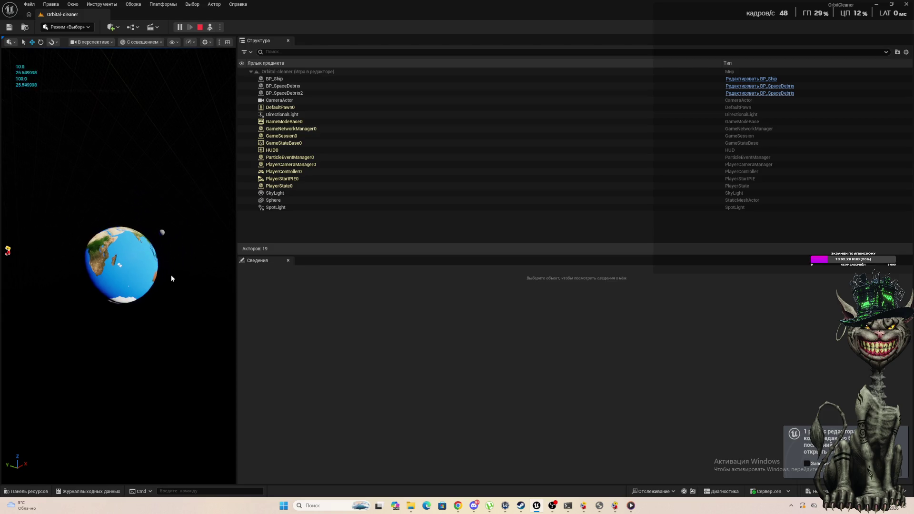
{"action": "left_click", "coordinate": [171, 276]}
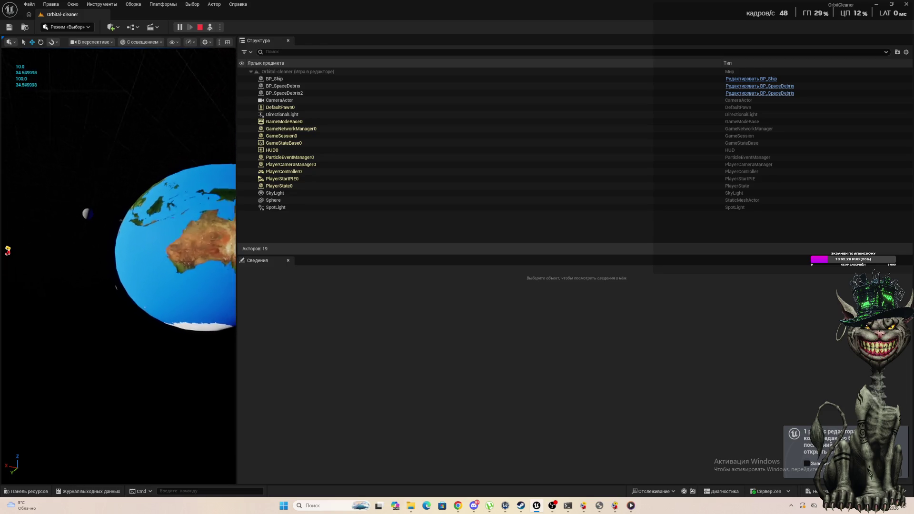
Step: Stop the Play In Editor session with Esc
{"action": "key", "text": "Escape"}
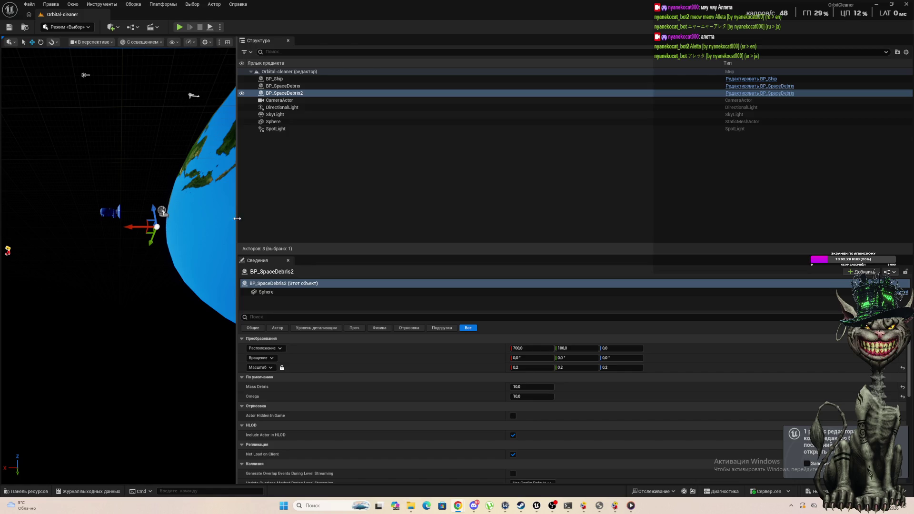
Step: Clear the selection, widen the level view, and play-test twice using Play and Alt+P
{"action": "left_click", "coordinate": [252, 219]}
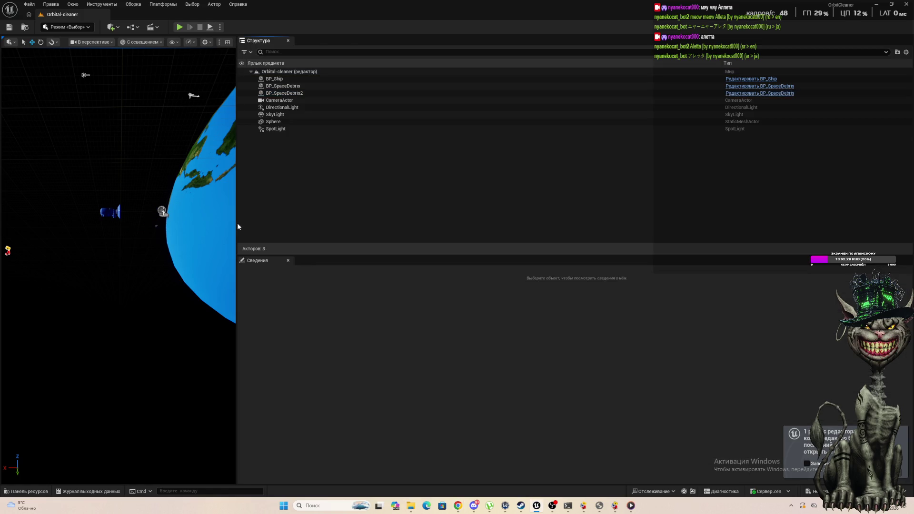
{"action": "left_click_drag", "start_coordinate": [237, 223], "coordinate": [537, 223]}
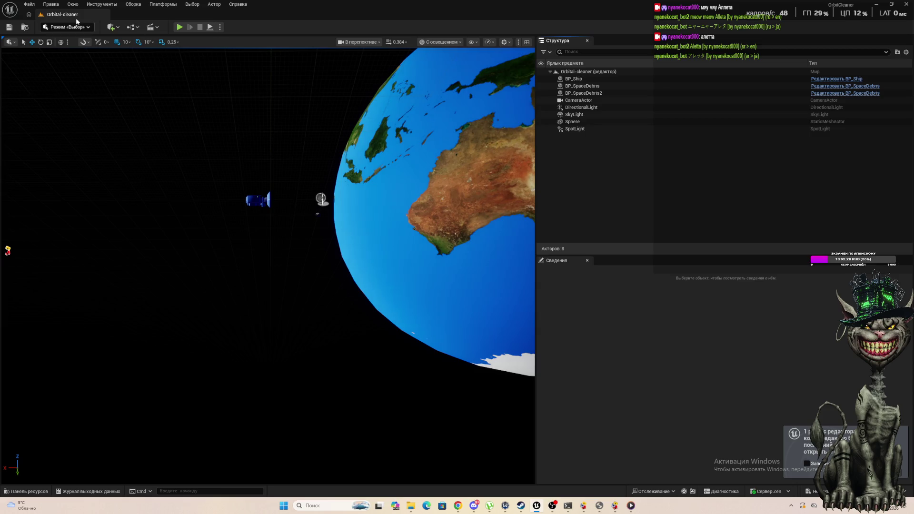
{"action": "left_click", "coordinate": [179, 27]}
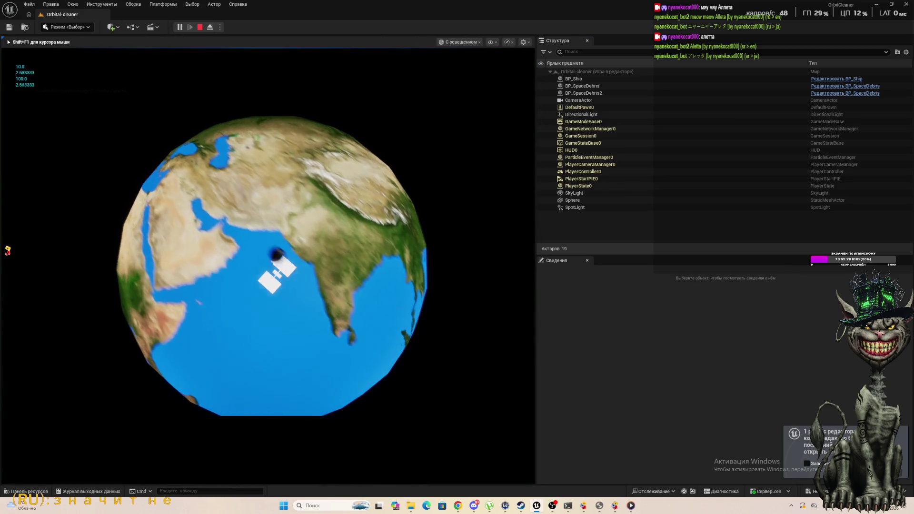
{"action": "key", "text": "Escape"}
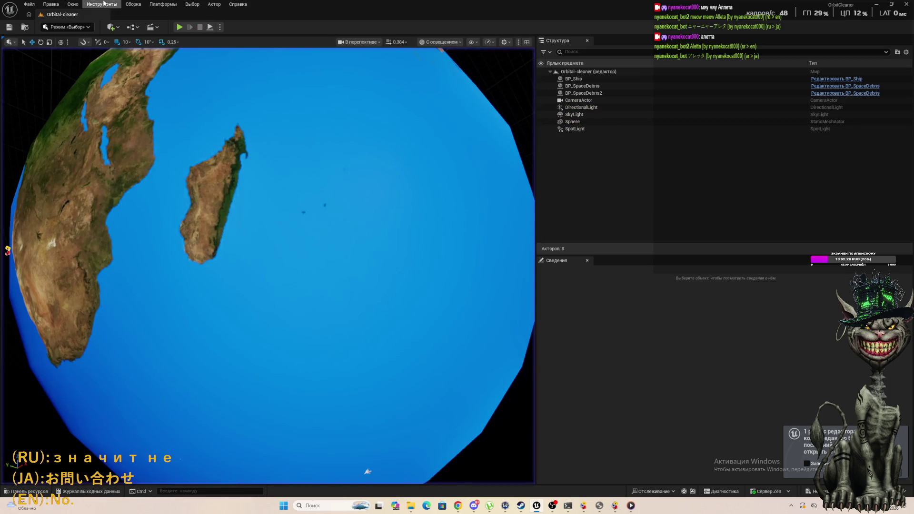
{"action": "key", "text": "alt+p"}
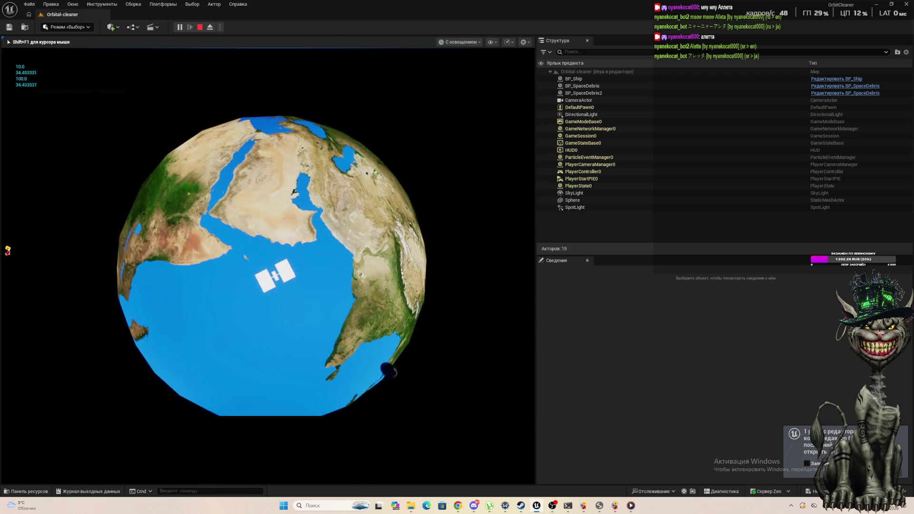
{"action": "key", "text": "Escape"}
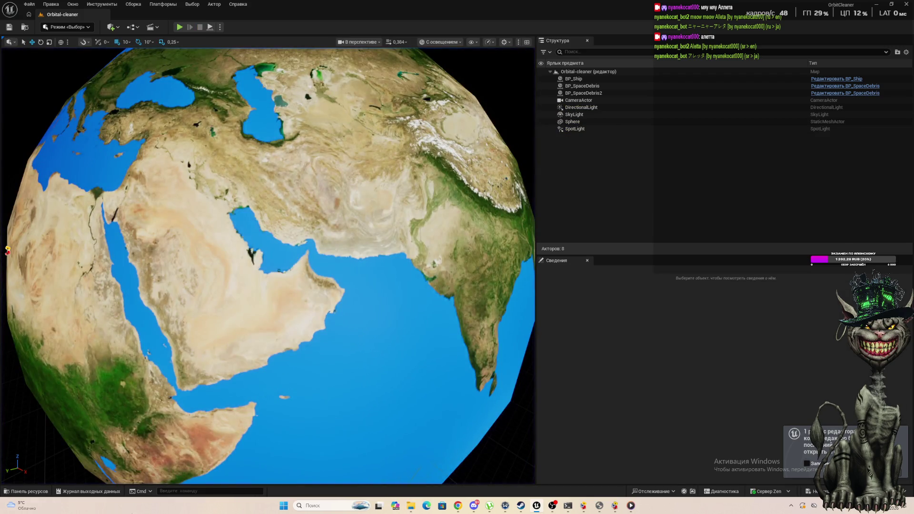
Step: Open the Content Browser on the BluePrint folder with BP_Ship and BP_SpaceDebris
{"action": "left_click", "coordinate": [43, 491]}
{"action": "left_click", "coordinate": [207, 371]}
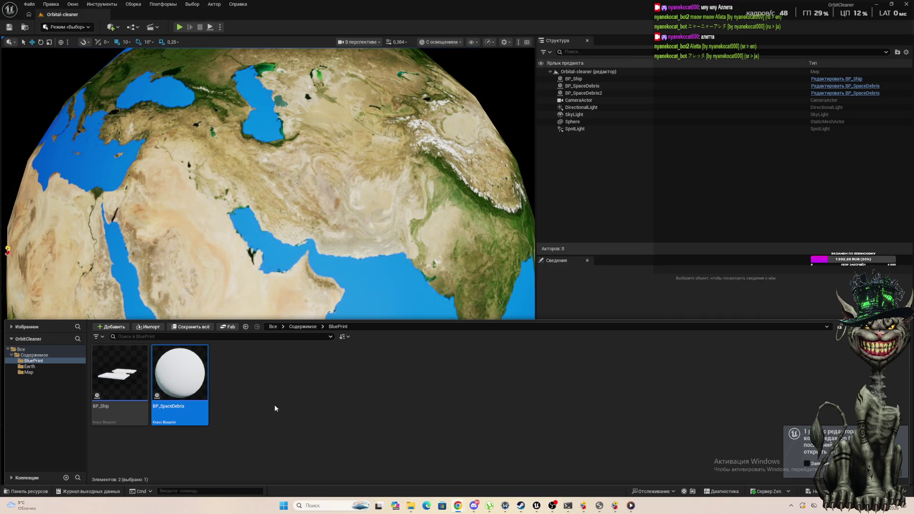
Step: Create three child blueprint classes of BP_SpaceDebris with default names
{"action": "mouse_move", "coordinate": [192, 392]}
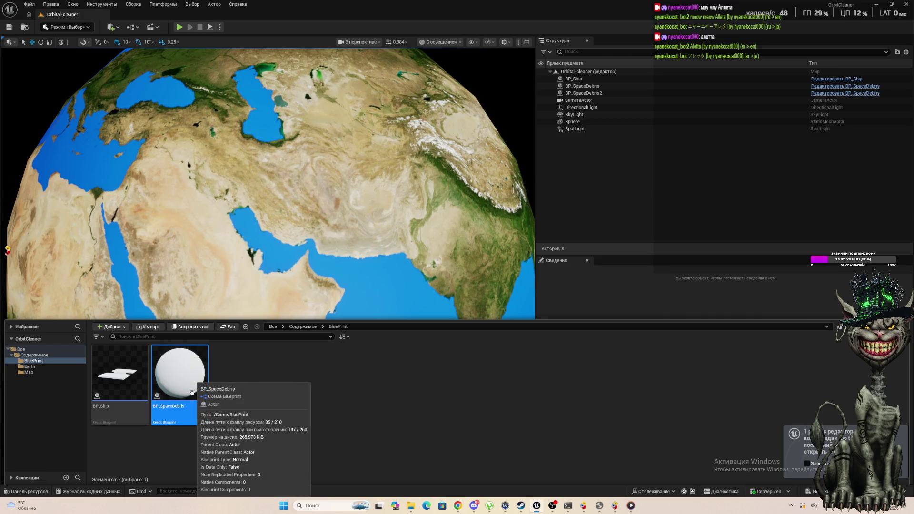
{"action": "right_click", "coordinate": [193, 392]}
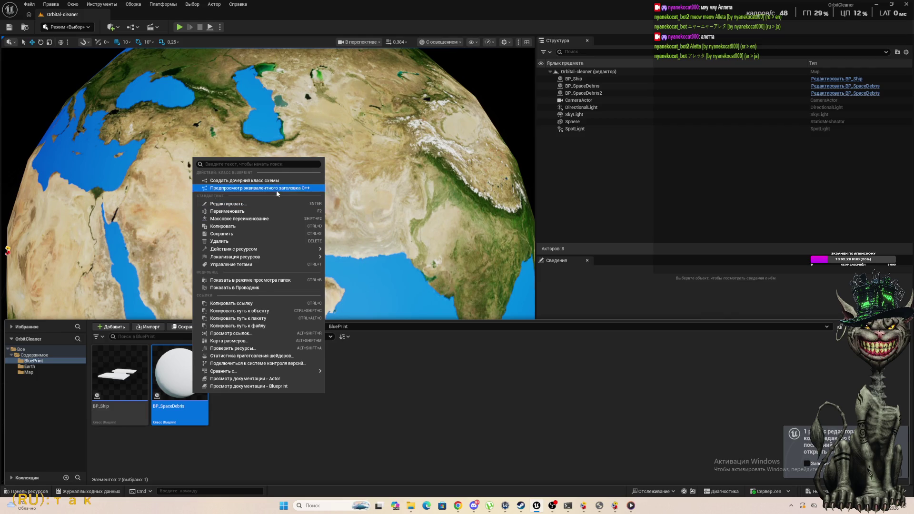
{"action": "left_click", "coordinate": [248, 180]}
{"action": "key", "text": "Return"}
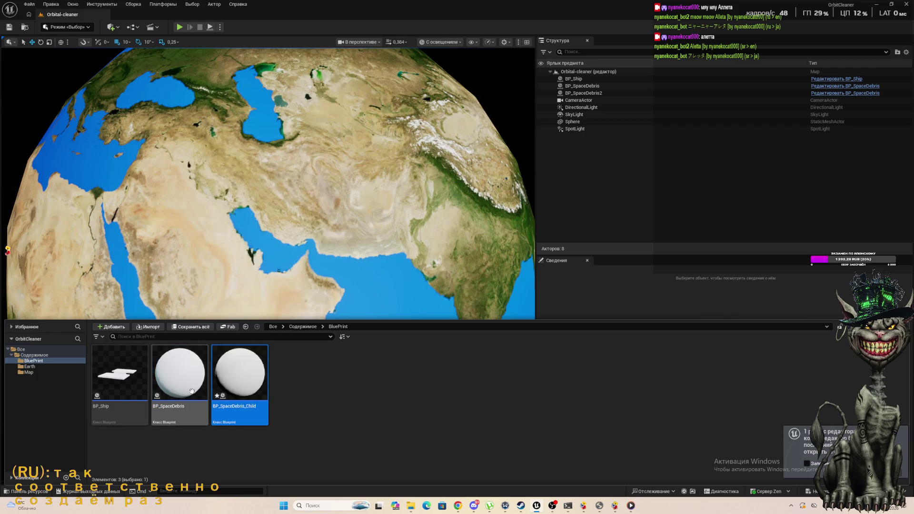
{"action": "right_click", "coordinate": [192, 392]}
{"action": "left_click", "coordinate": [238, 180]}
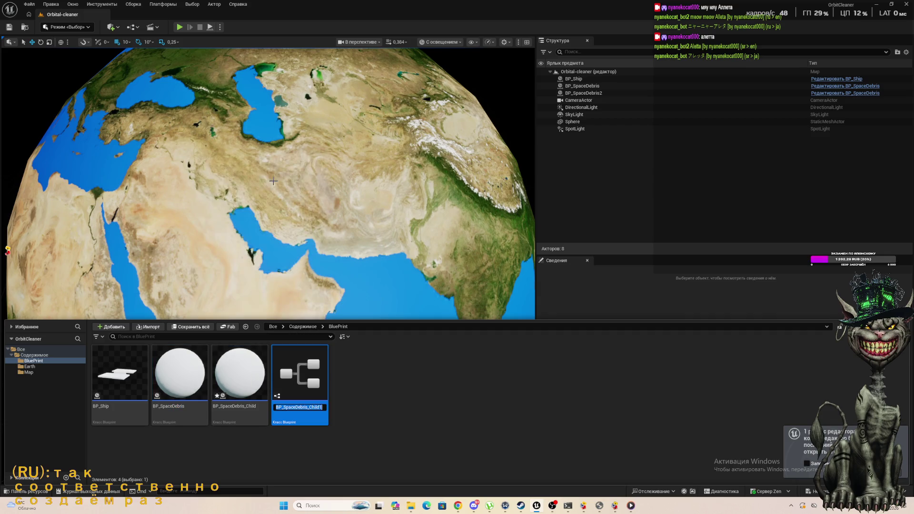
{"action": "right_click", "coordinate": [176, 381]}
{"action": "left_click", "coordinate": [248, 169]}
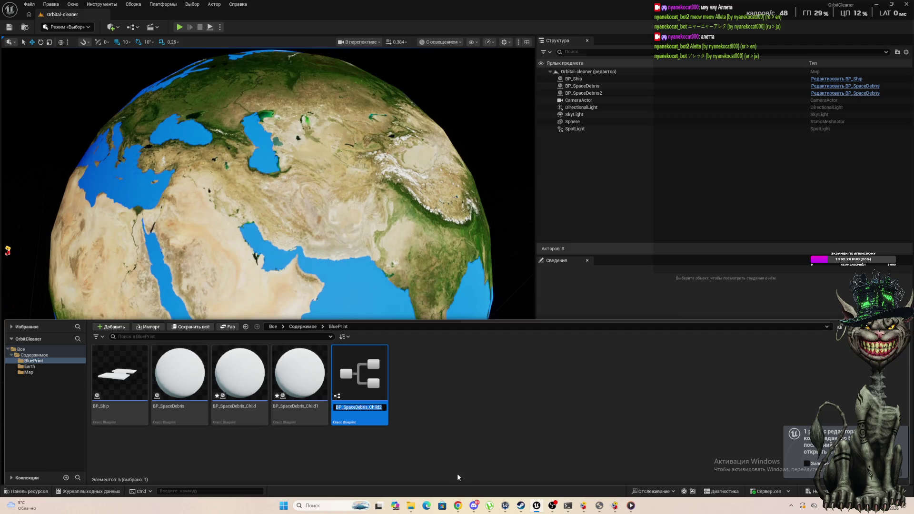
{"action": "key", "text": "Return"}
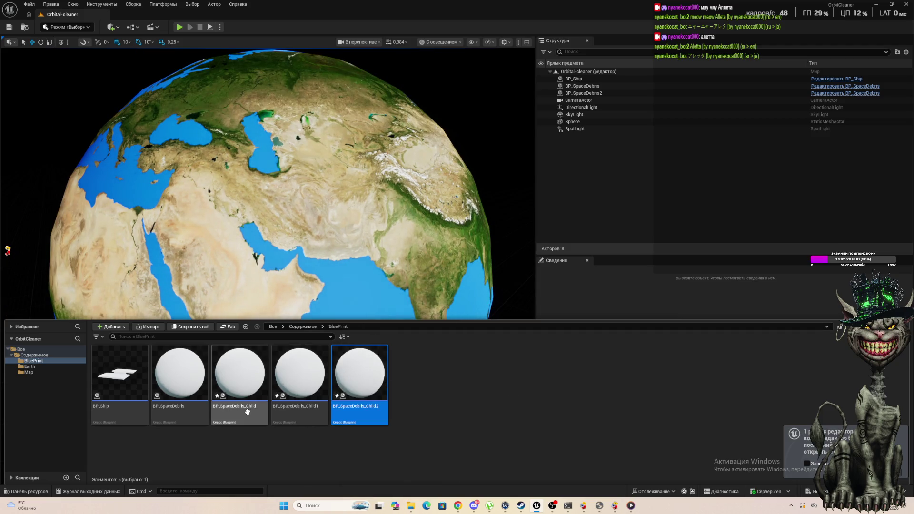
Step: Rename BP_SpaceDebris_Child to BP_SpaceDebrisFast
{"action": "right_click", "coordinate": [251, 408]}
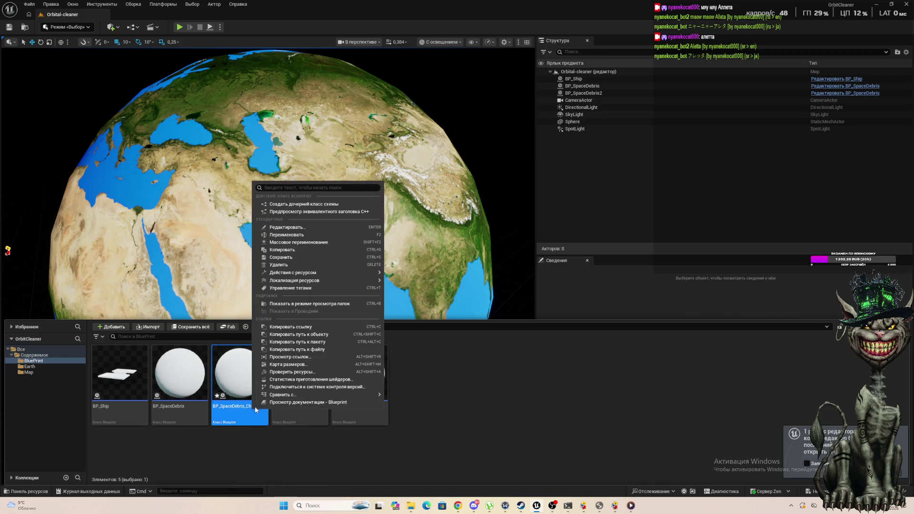
{"action": "mouse_move", "coordinate": [294, 269]}
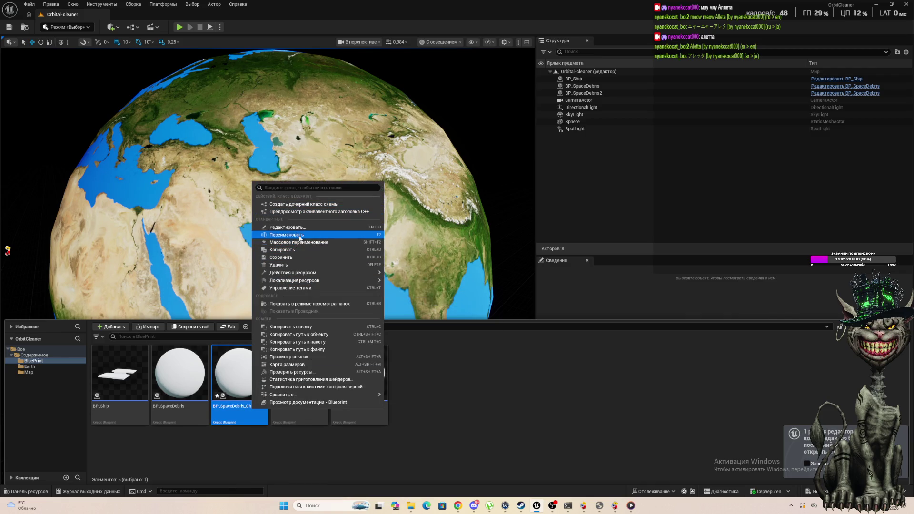
{"action": "left_click", "coordinate": [290, 235]}
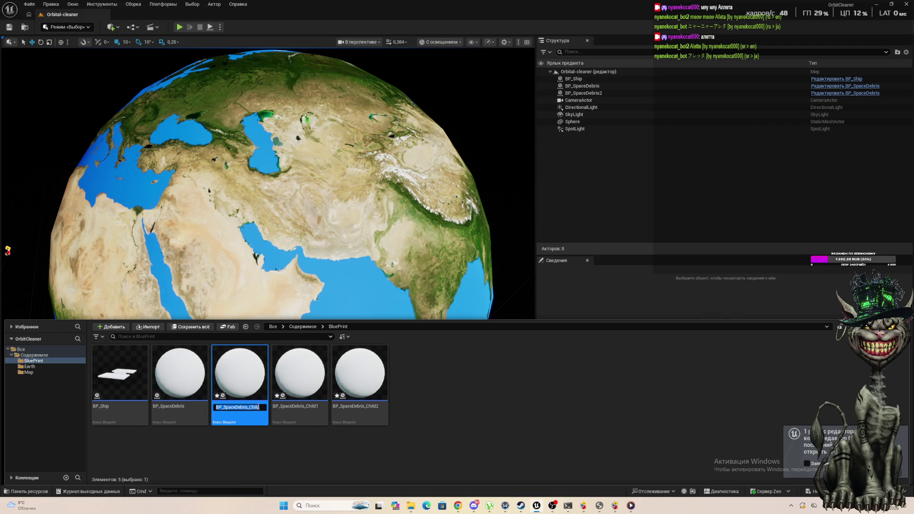
{"action": "key", "text": "End"}
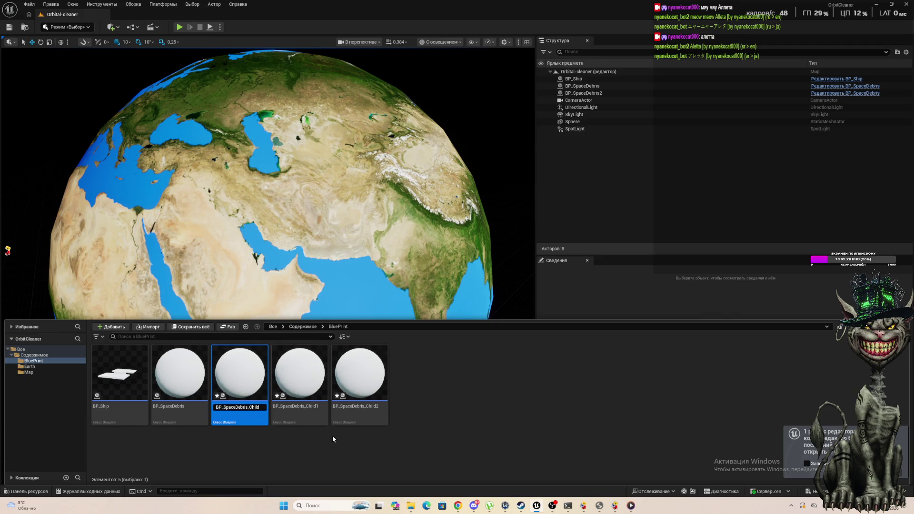
{"action": "key", "text": "BackSpace"}
{"action": "key", "text": "BackSpace"}
{"action": "key", "text": "BackSpace"}
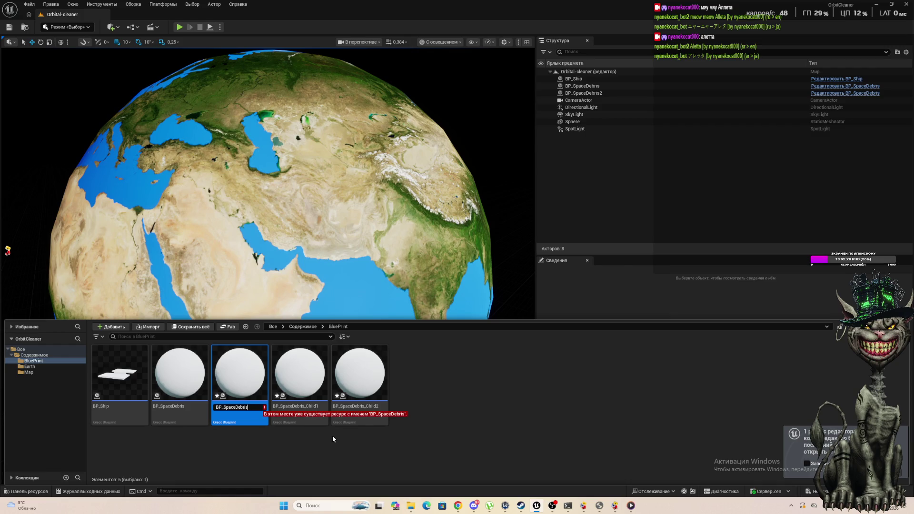
{"action": "type", "text": "Аф"}
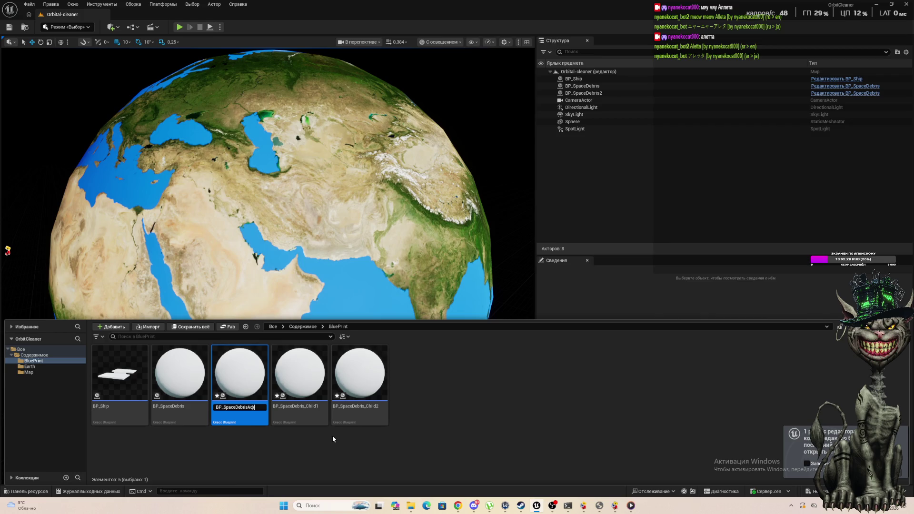
{"action": "key", "text": "BackSpace"}
{"action": "key", "text": "BackSpace"}
{"action": "key", "text": "BackSpace"}
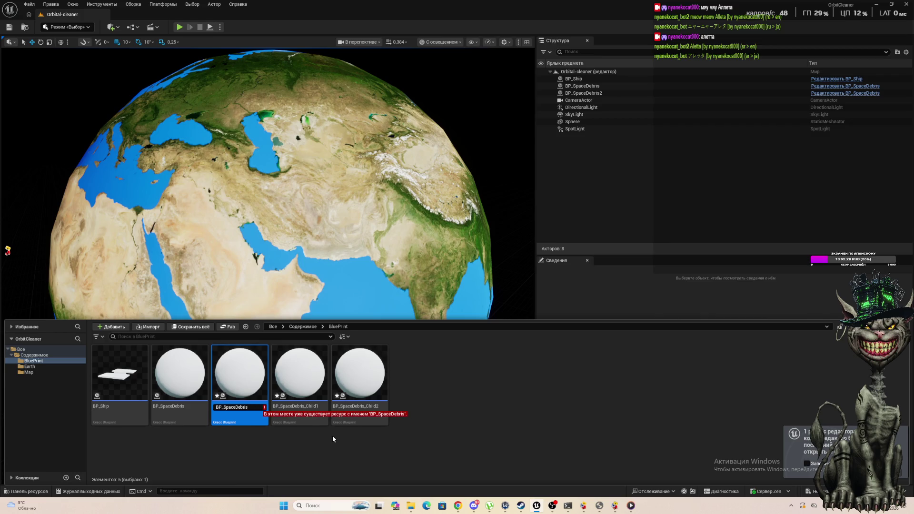
{"action": "type", "text": "Fast"}
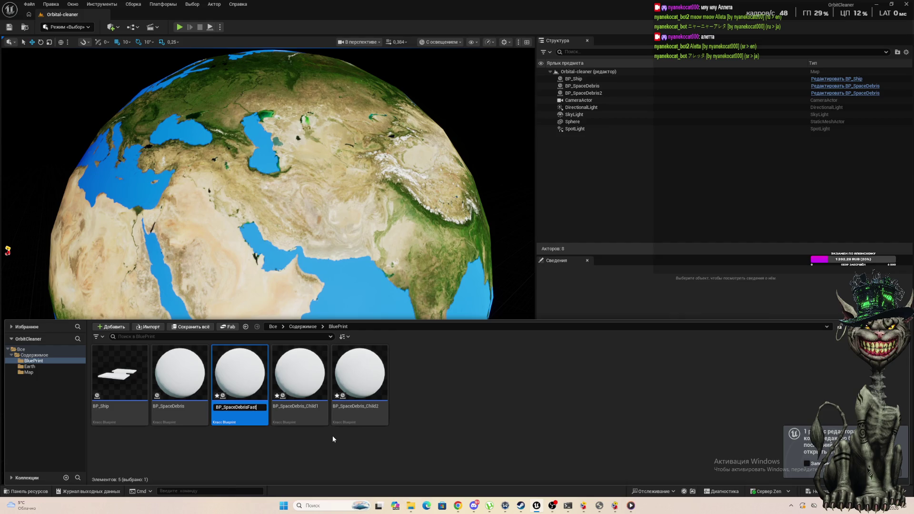
{"action": "key", "text": "Return"}
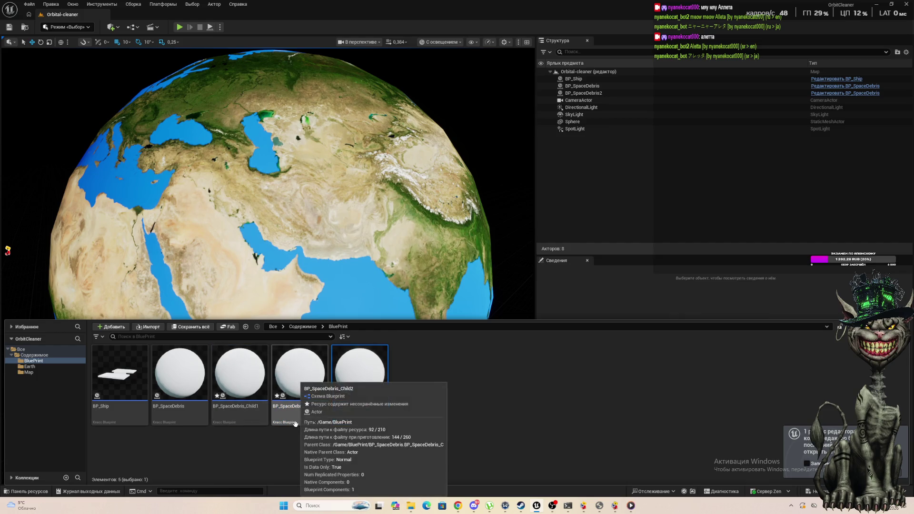
Step: Rename BP_SpaceDebris_Child1 to BP_SpaceDebrisMassive
{"action": "left_click", "coordinate": [248, 413]}
{"action": "right_click", "coordinate": [249, 413]}
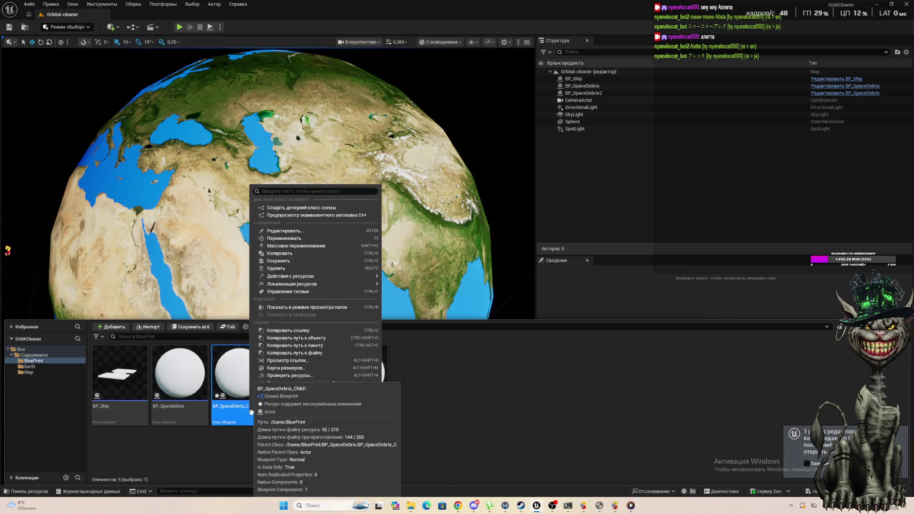
{"action": "left_click", "coordinate": [292, 240]}
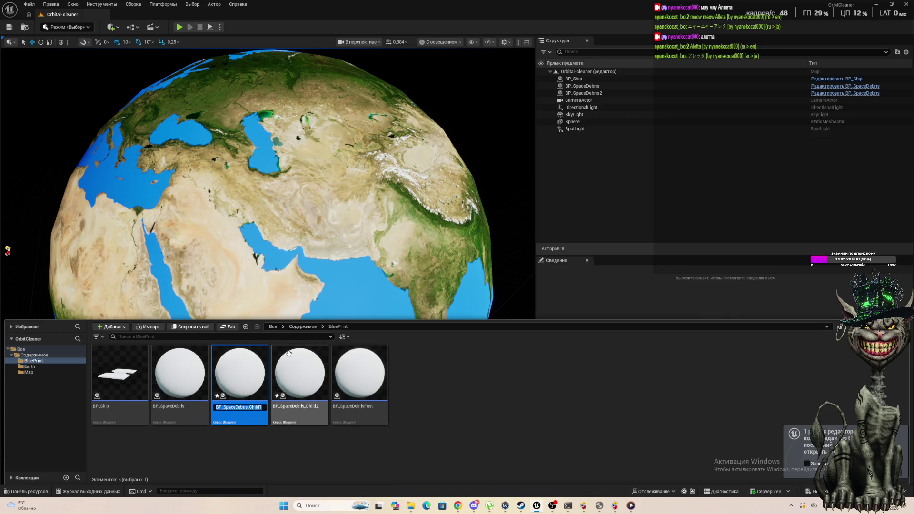
{"action": "key", "text": "End"}
{"action": "key", "text": "BackSpace"}
{"action": "key", "text": "BackSpace"}
{"action": "key", "text": "BackSpace"}
{"action": "type", "text": "M"}
{"action": "type", "text": "aasi"}
{"action": "type", "text": "v"}
{"action": "key", "text": "Return"}
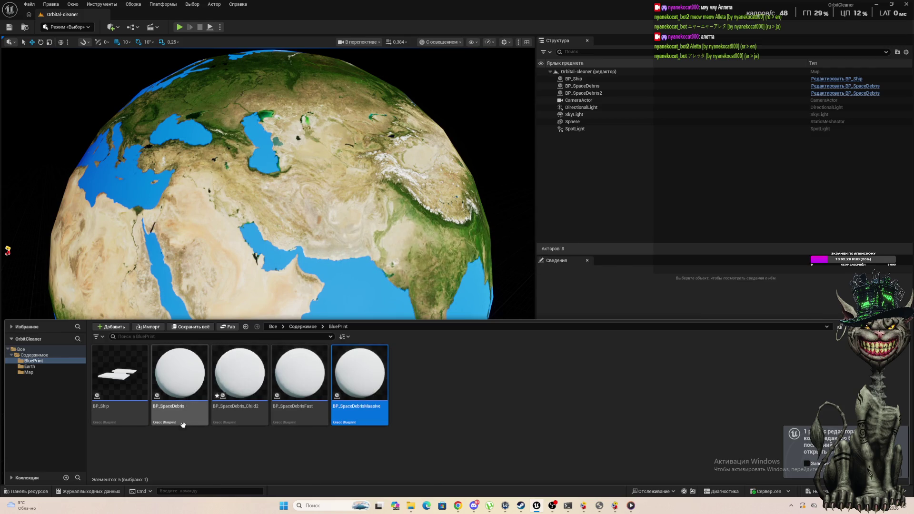
Step: Rename BP_SpaceDebris_Child2 to BP_SpaceDebrisNormal
{"action": "left_click", "coordinate": [247, 379]}
{"action": "right_click", "coordinate": [248, 379]}
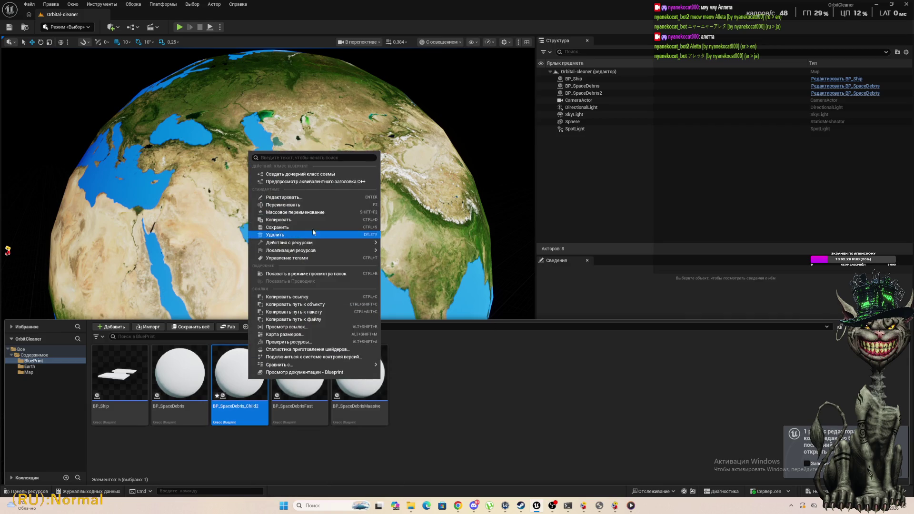
{"action": "left_click", "coordinate": [286, 204]}
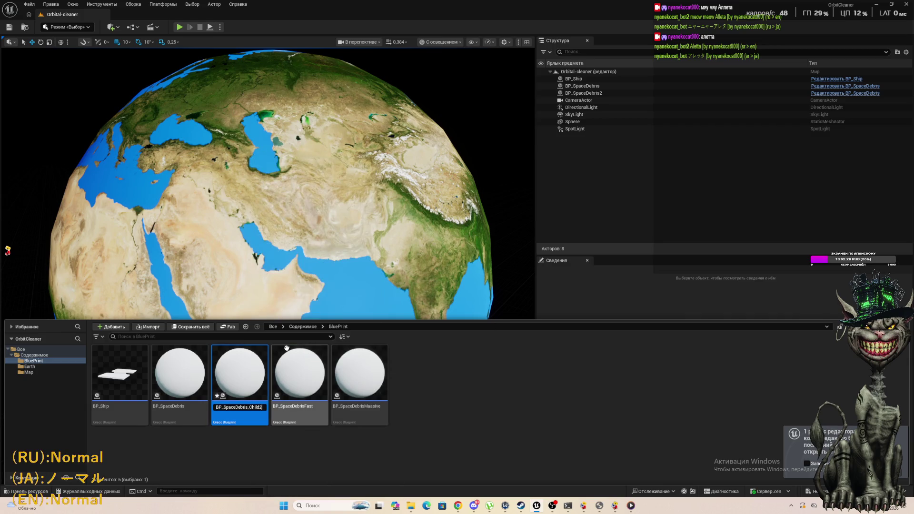
{"action": "key", "text": "BackSpace"}
{"action": "key", "text": "BackSpace"}
{"action": "key", "text": "BackSpace"}
{"action": "key", "text": "BackSpace"}
{"action": "type", "text": "Norma"}
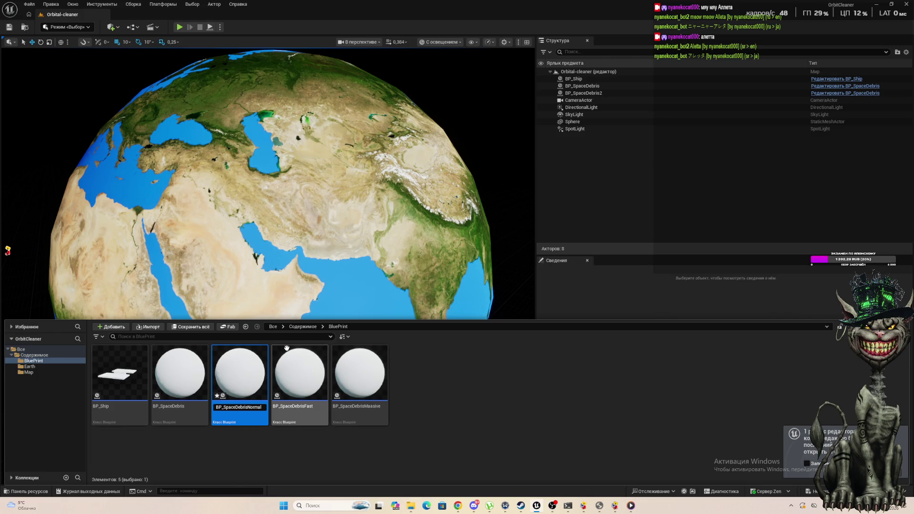
{"action": "key", "text": "Return"}
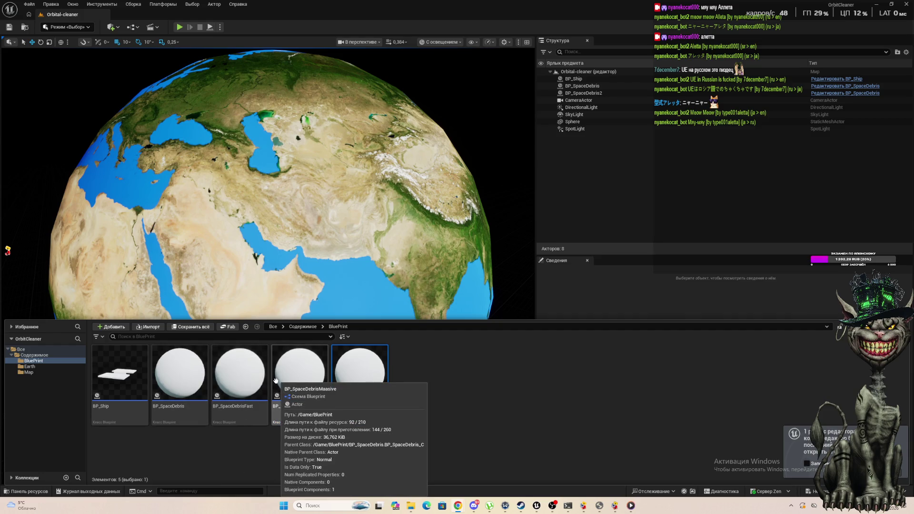
Step: Open and close BP_SpaceDebrisFast, then open parent BP_SpaceDebris and zoom out its EventGraph
{"action": "double_click", "coordinate": [245, 373]}
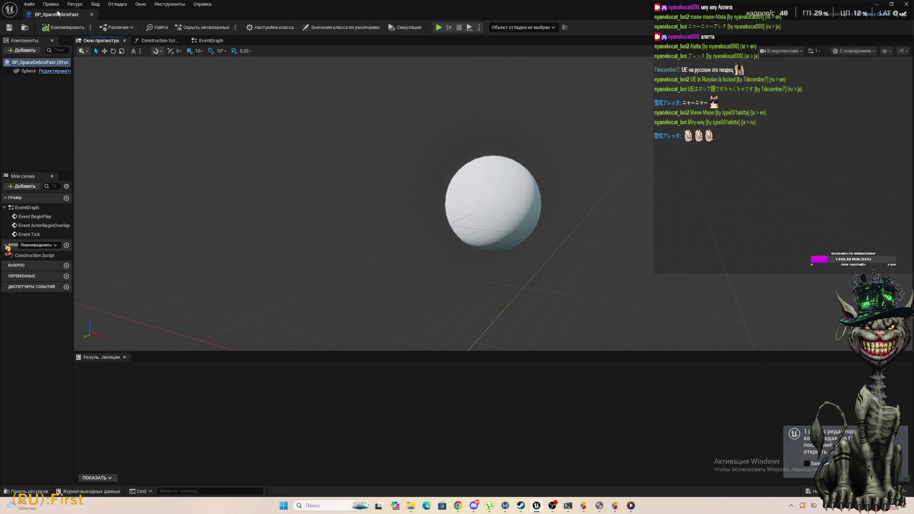
{"action": "left_click", "coordinate": [92, 15]}
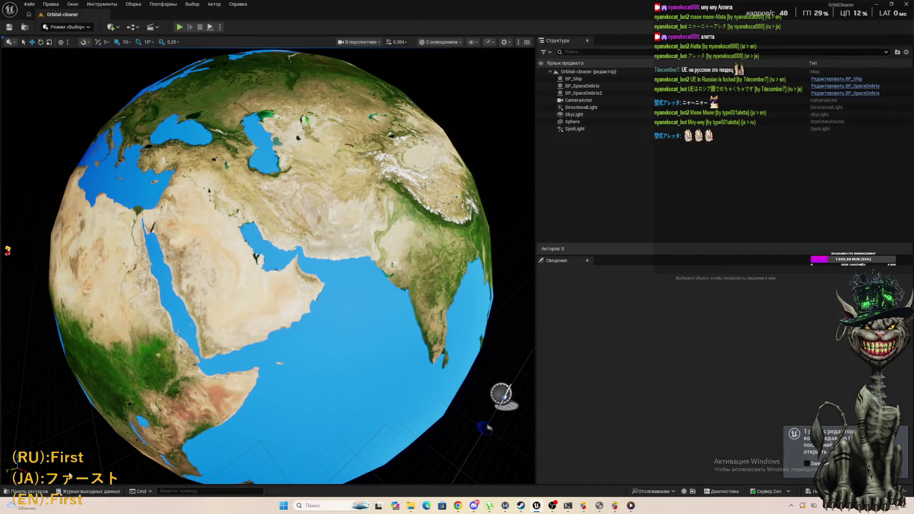
{"action": "left_click", "coordinate": [25, 491]}
{"action": "double_click", "coordinate": [180, 376]}
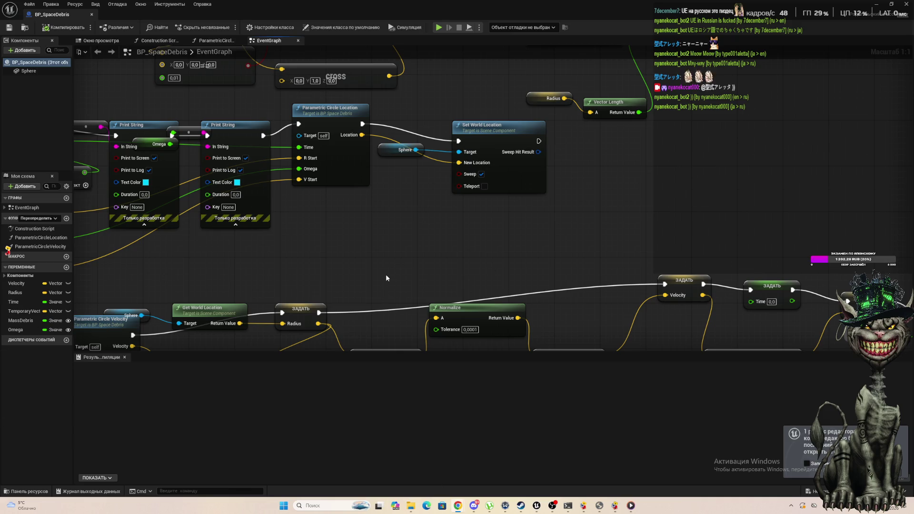
{"action": "scroll", "coordinate": [386, 274], "scroll_direction": "down", "scroll_amount": 3}
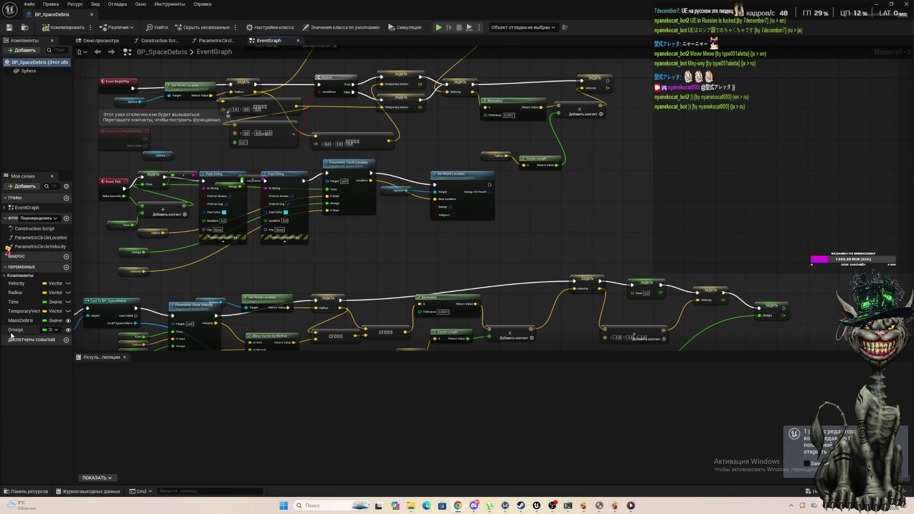
Step: Close the BP_SpaceDebris editor, toggle the asset drawer, and move the view closer to the globe
{"action": "left_click", "coordinate": [92, 14]}
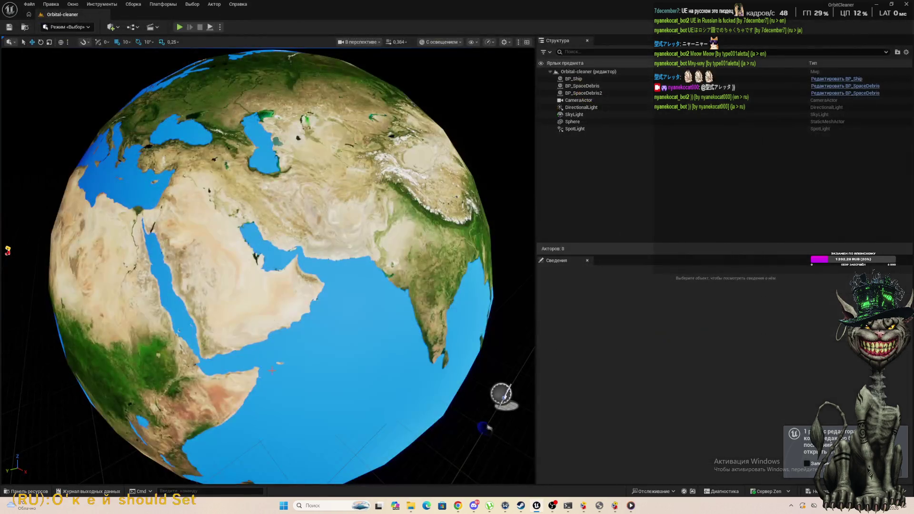
{"action": "left_click", "coordinate": [29, 491]}
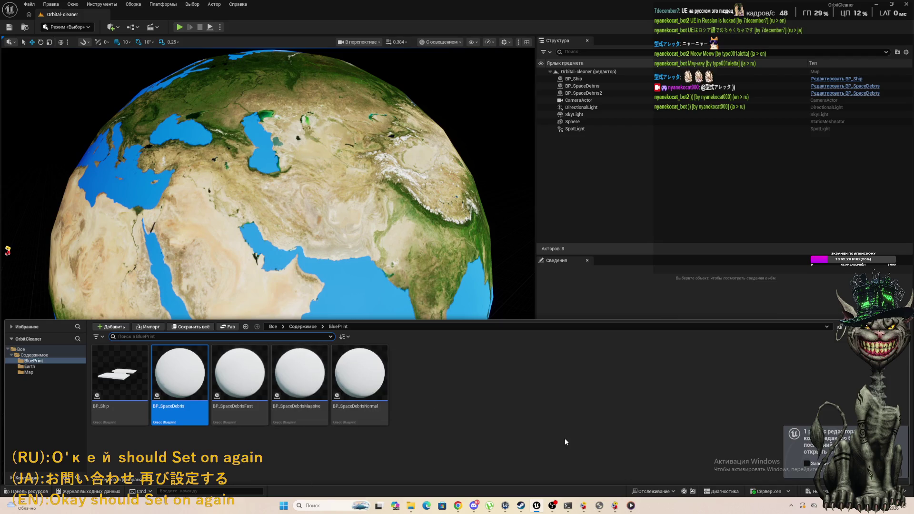
{"action": "mouse_move", "coordinate": [292, 392]}
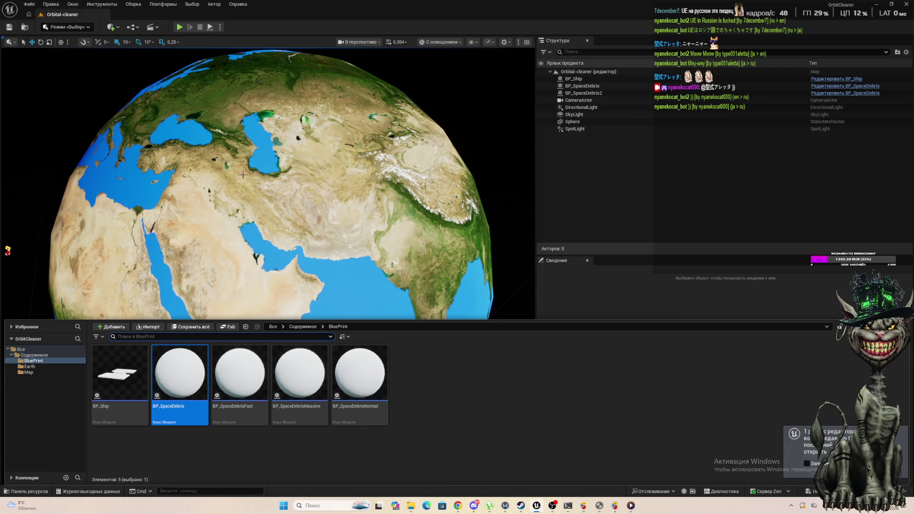
{"action": "scroll", "coordinate": [259, 197], "scroll_direction": "down", "scroll_amount": 5}
{"action": "left_click", "coordinate": [259, 197]}
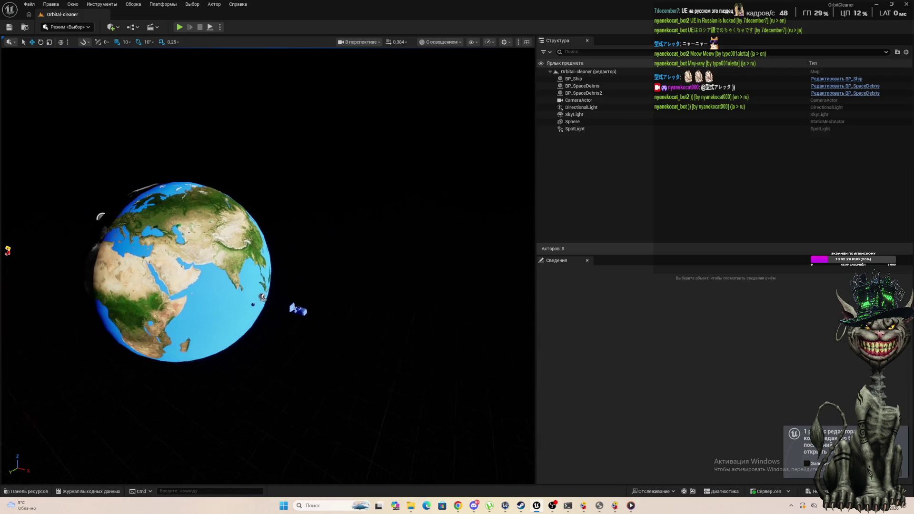
{"action": "scroll", "coordinate": [259, 197], "scroll_direction": "up", "scroll_amount": 5}
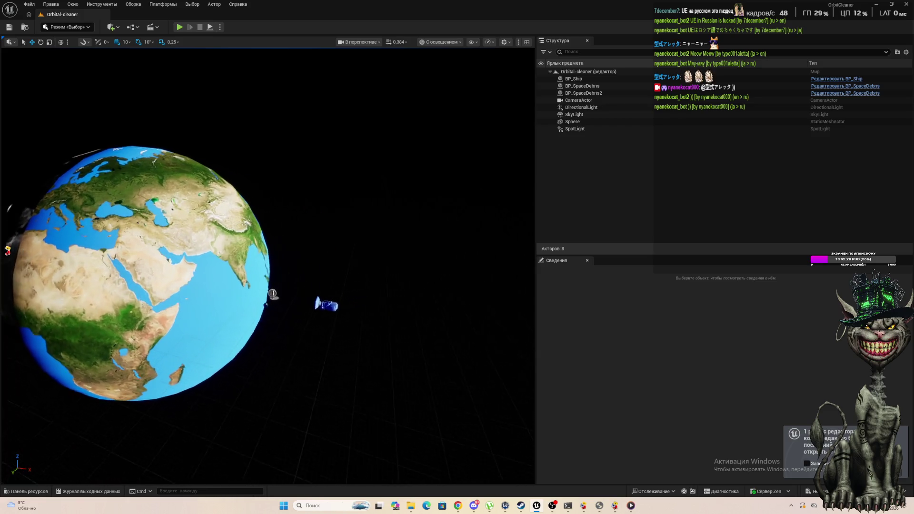
{"action": "left_click_drag", "start_coordinate": [286, 353], "coordinate": [296, 323]}
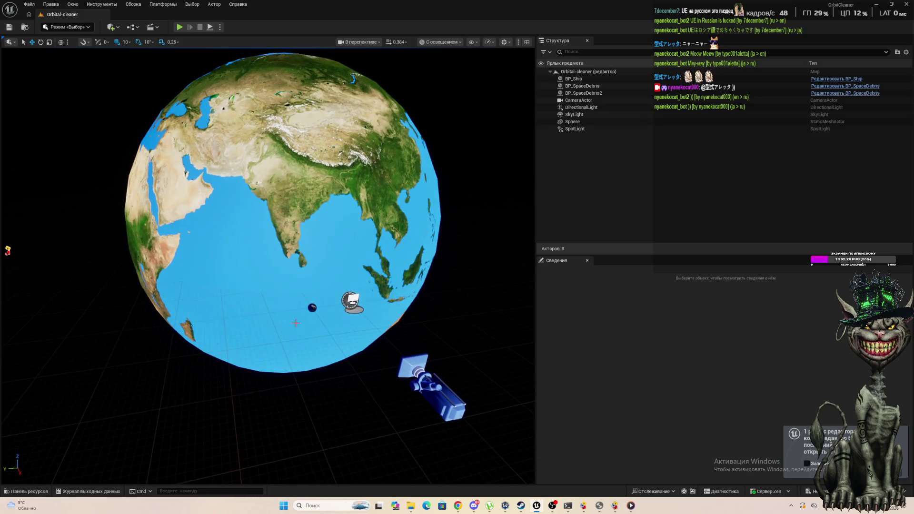
Step: Select BP_SpaceDebris2 to check Omega 10 and Mass Debris 10, widening the Outliner and Details
{"action": "left_click", "coordinate": [313, 308]}
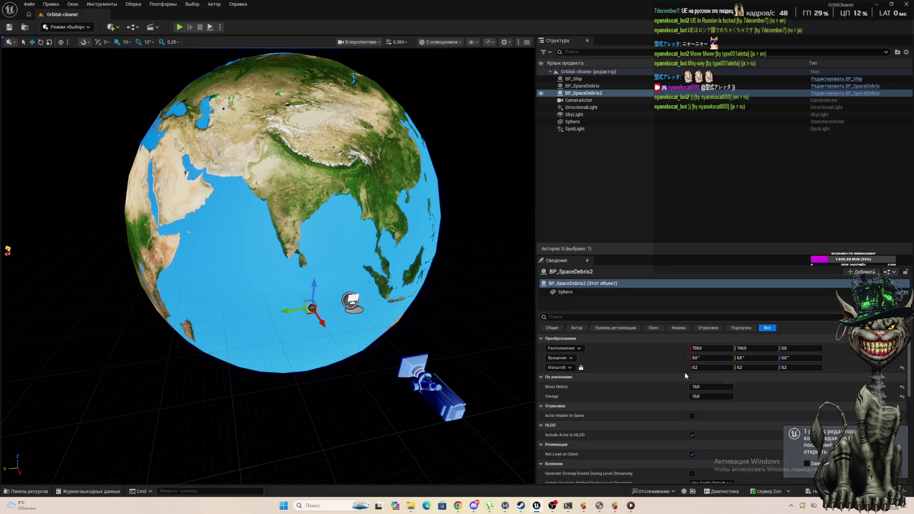
{"action": "left_click", "coordinate": [530, 233]}
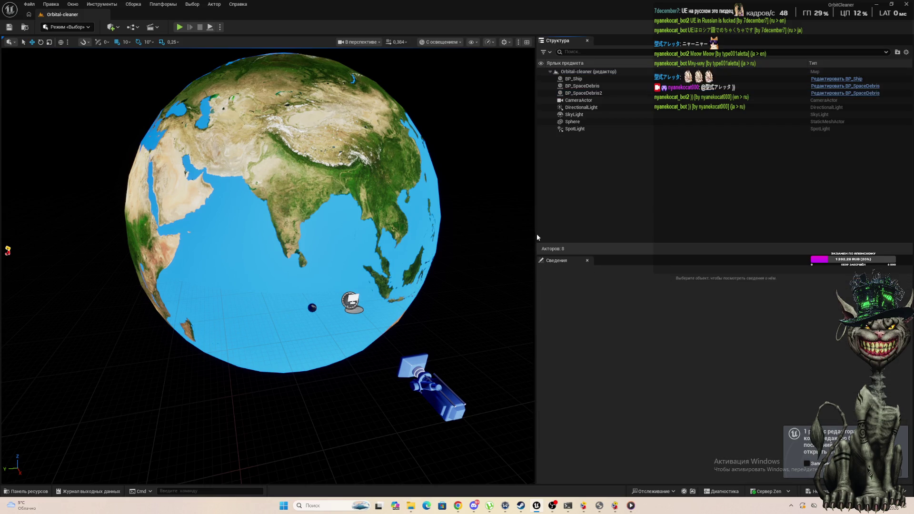
{"action": "left_click", "coordinate": [312, 308]}
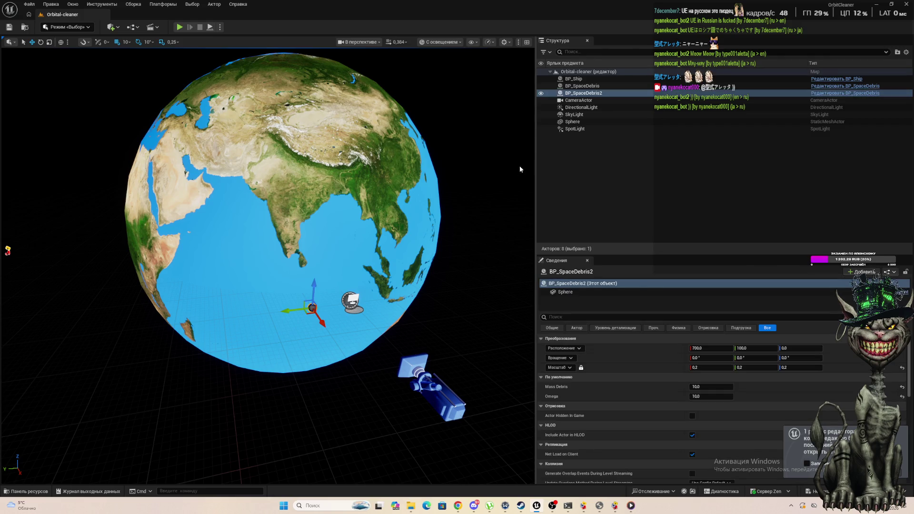
{"action": "mouse_move", "coordinate": [536, 172]}
{"action": "left_mouse_down"}
{"action": "mouse_move", "coordinate": [44, 229]}
{"action": "mouse_move", "coordinate": [290, 236]}
{"action": "left_mouse_up"}
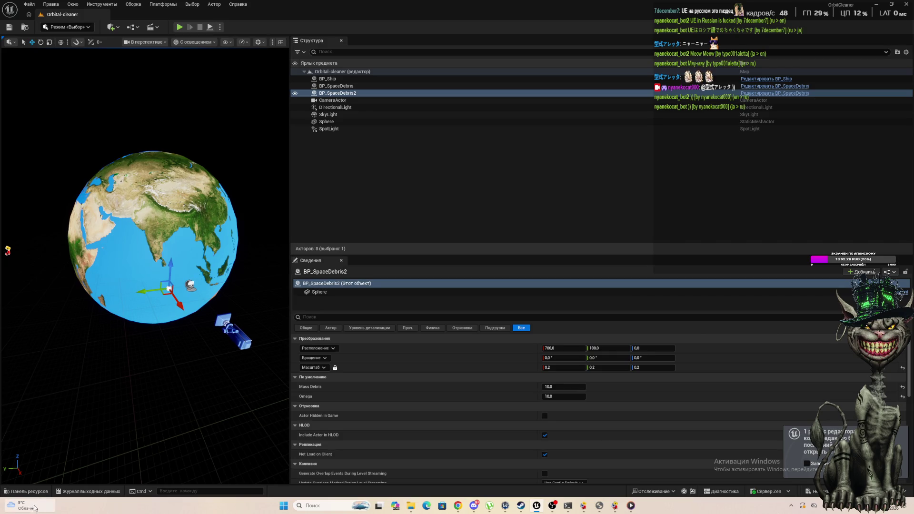
{"action": "left_click", "coordinate": [29, 491]}
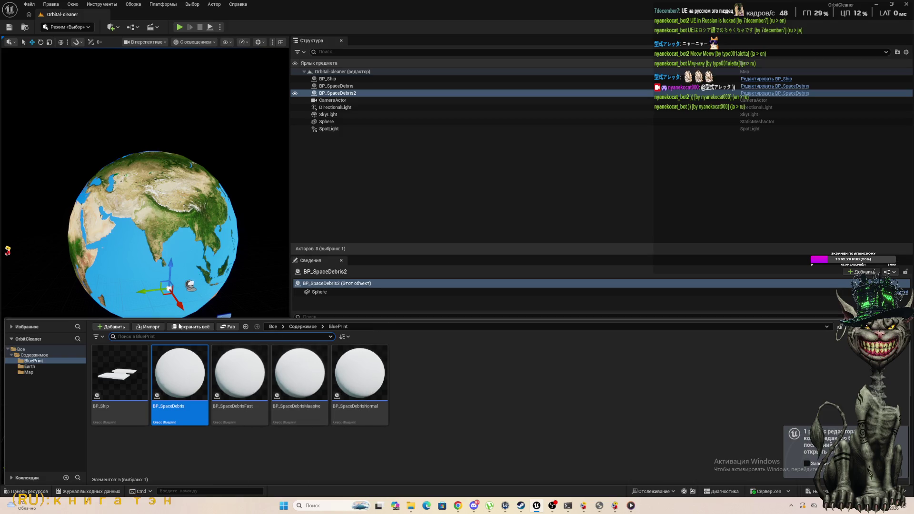
{"action": "left_click", "coordinate": [253, 148]}
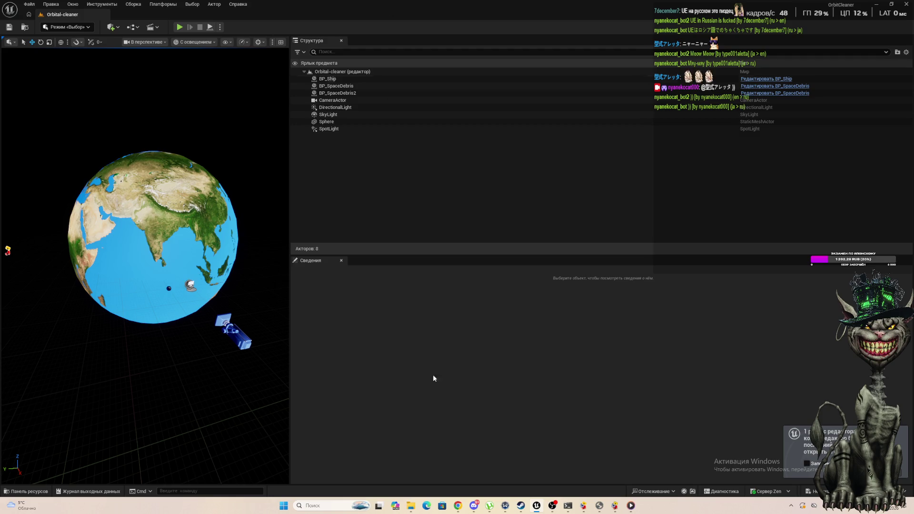
Step: Play-test the level to watch the debris print Omega values, stop it, and launch Calculator
{"action": "left_click", "coordinate": [180, 27]}
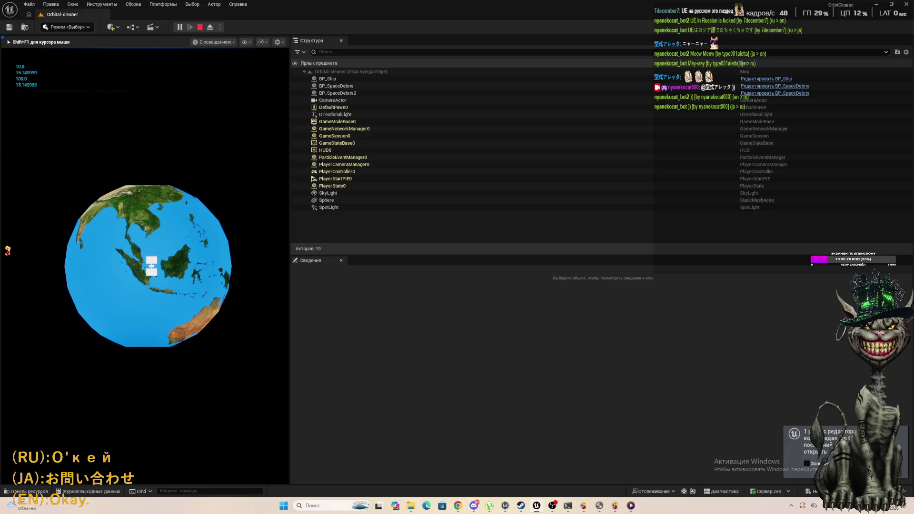
{"action": "key", "text": "Escape"}
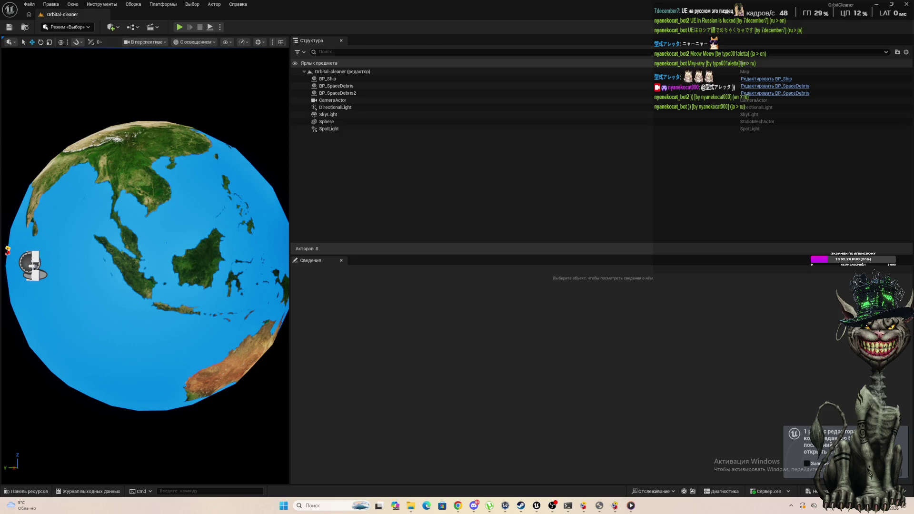
{"action": "key", "text": "XF86Calculator"}
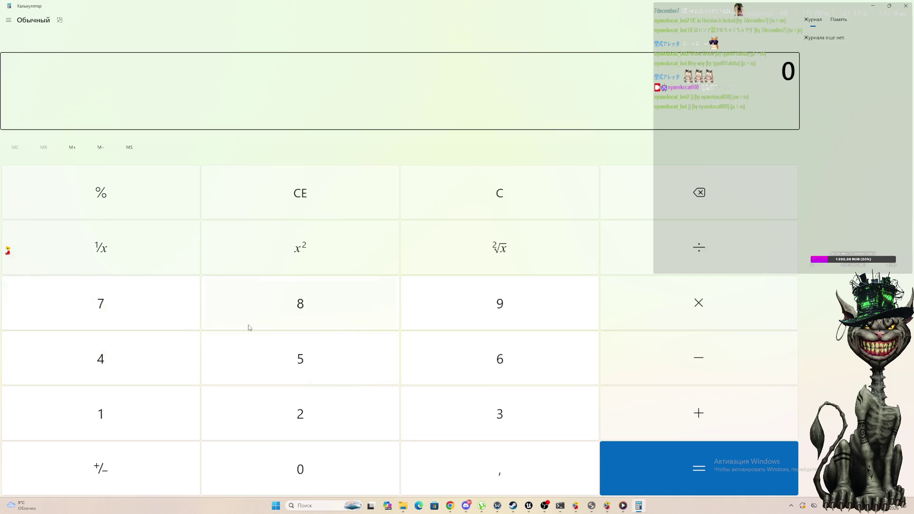
Step: Shrink the Calculator window and clear a mistaken 3,3 entry
{"action": "mouse_move", "coordinate": [62, 12]}
{"action": "left_mouse_down"}
{"action": "mouse_move", "coordinate": [45, 76]}
{"action": "mouse_move", "coordinate": [157, 44]}
{"action": "left_mouse_up"}
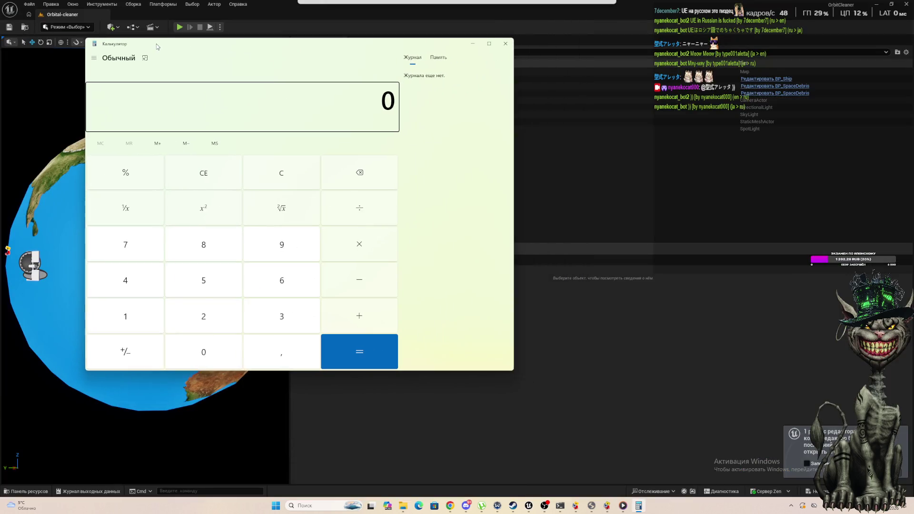
{"action": "left_click", "coordinate": [292, 328]}
{"action": "type", "text": "3,6"}
{"action": "left_click", "coordinate": [291, 367]}
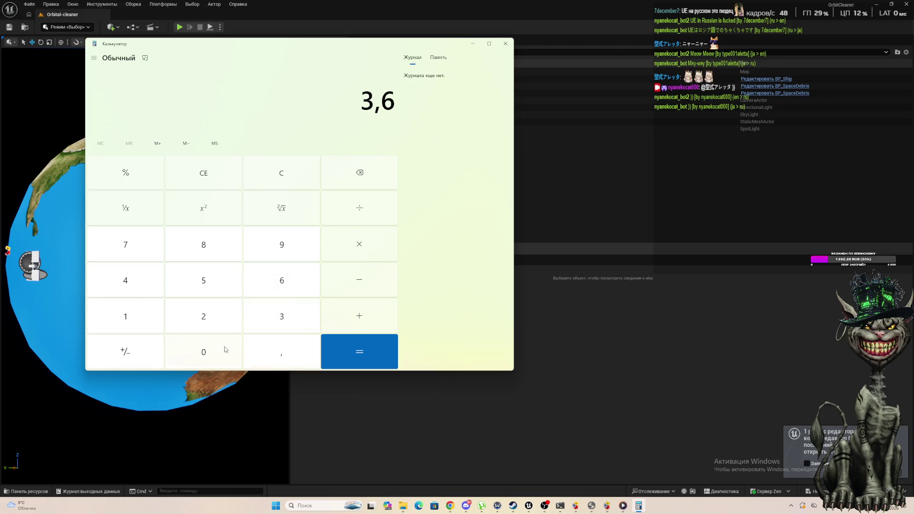
{"action": "left_click", "coordinate": [360, 174]}
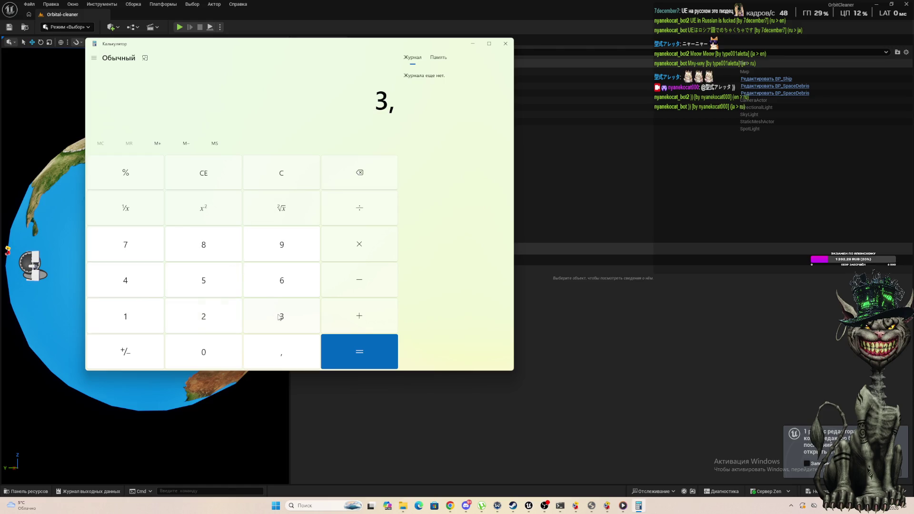
{"action": "left_click", "coordinate": [279, 315]}
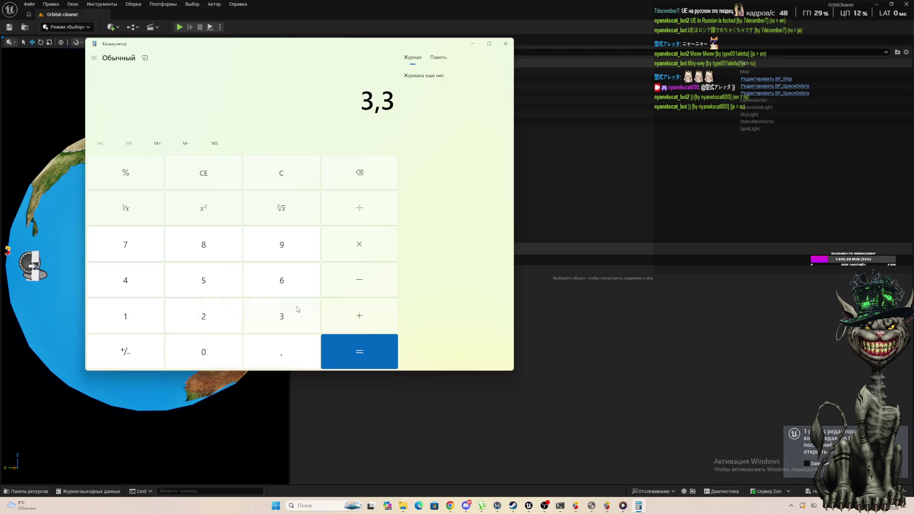
{"action": "left_click", "coordinate": [279, 180]}
Step: Compute 360 ÷ 10 to get 36
{"action": "left_click", "coordinate": [265, 317]}
{"action": "type", "text": "6"}
{"action": "left_click", "coordinate": [213, 352]}
{"action": "left_click", "coordinate": [371, 214]}
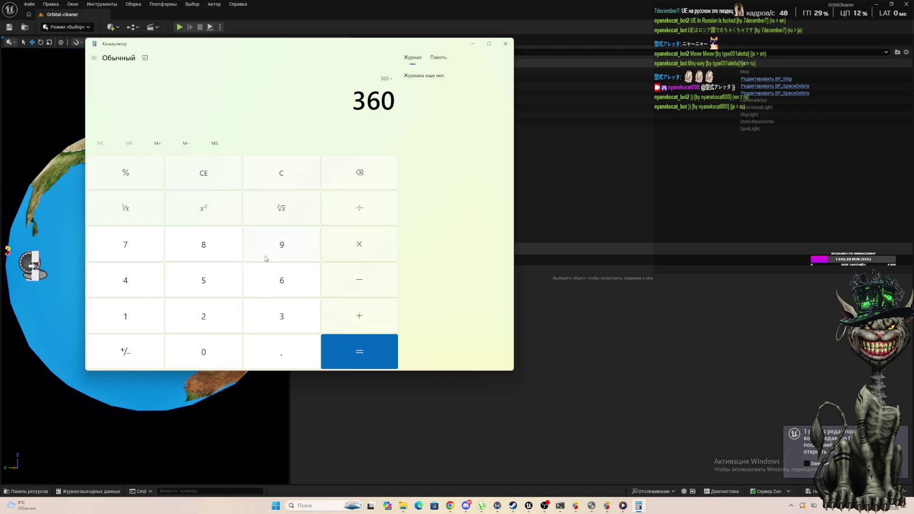
{"action": "left_click", "coordinate": [133, 321]}
{"action": "left_click", "coordinate": [195, 358]}
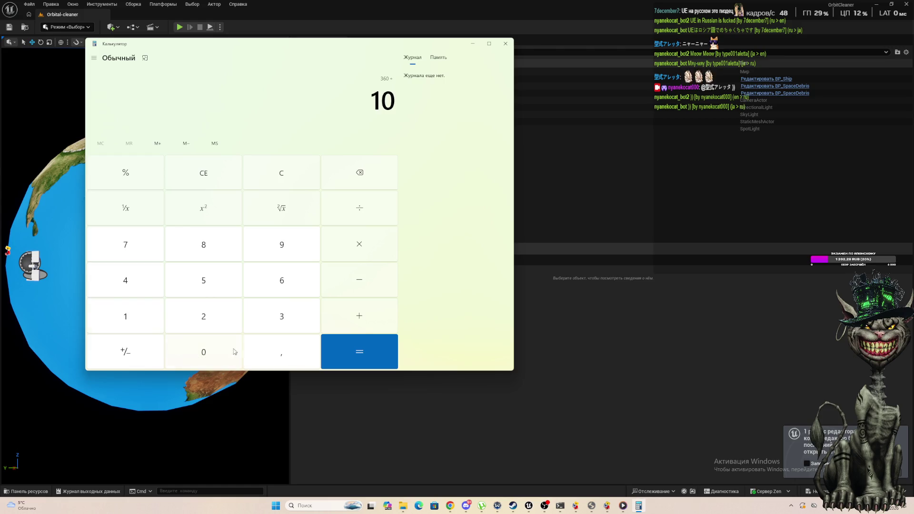
{"action": "left_click", "coordinate": [351, 362]}
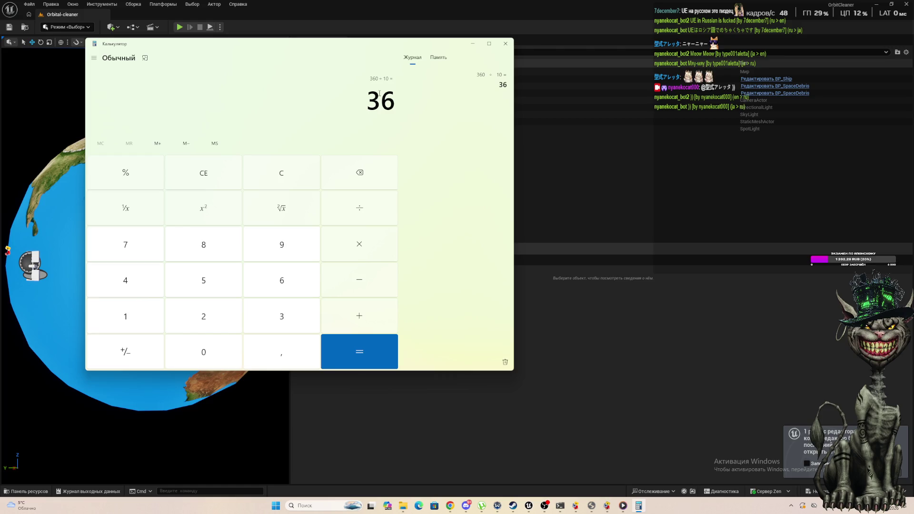
Step: Highlight the 36 result, reset to 0, and minimize Calculator to reveal the Unreal level
{"action": "left_click_drag", "start_coordinate": [379, 94], "coordinate": [388, 98]}
{"action": "left_click", "coordinate": [348, 103]}
{"action": "left_click_drag", "start_coordinate": [376, 104], "coordinate": [388, 103]}
{"action": "left_click", "coordinate": [358, 105]}
{"action": "left_click", "coordinate": [228, 179]}
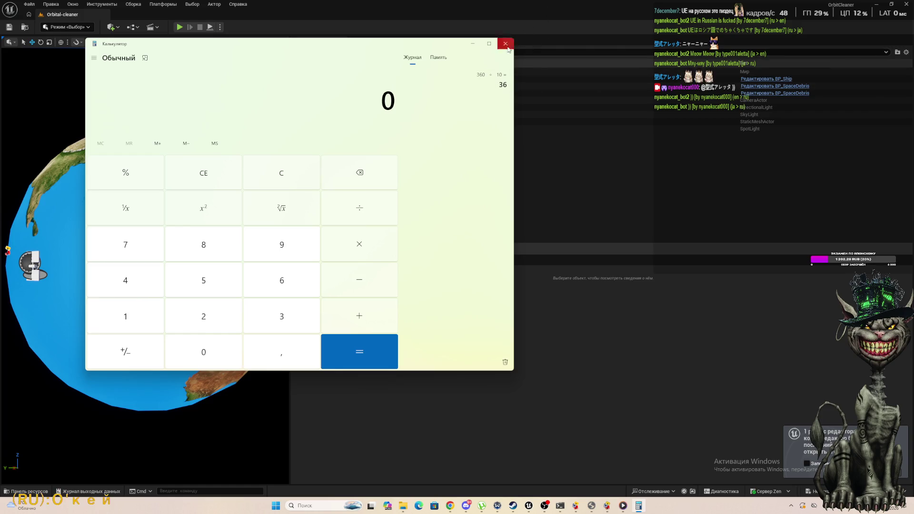
{"action": "left_click", "coordinate": [490, 43]}
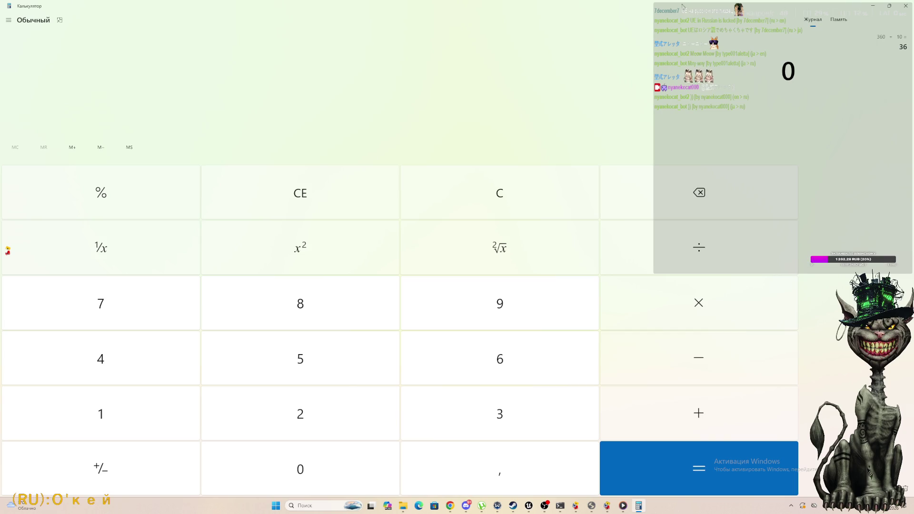
{"action": "left_click_drag", "start_coordinate": [684, 4], "coordinate": [426, 300]}
{"action": "left_click", "coordinate": [480, 296]}
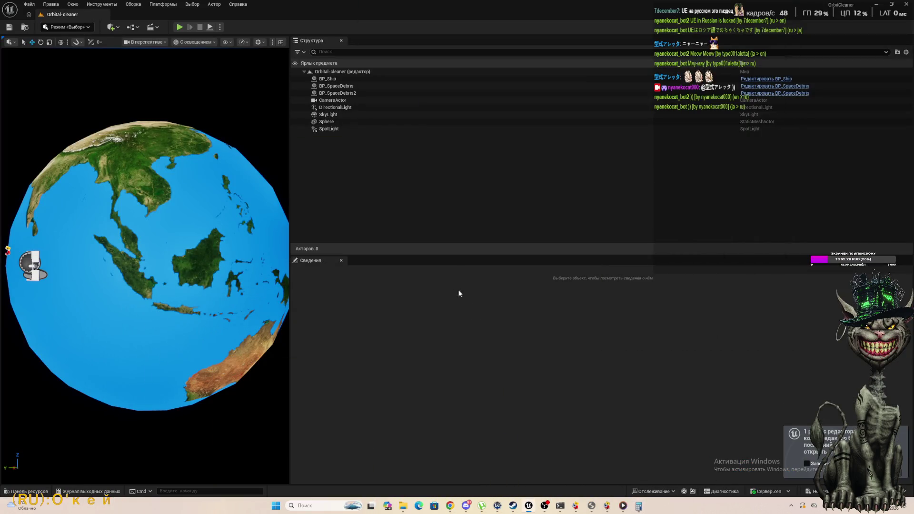
Step: Open BP_SpaceDebrisFast in the full Blueprint editor
{"action": "left_click", "coordinate": [36, 492]}
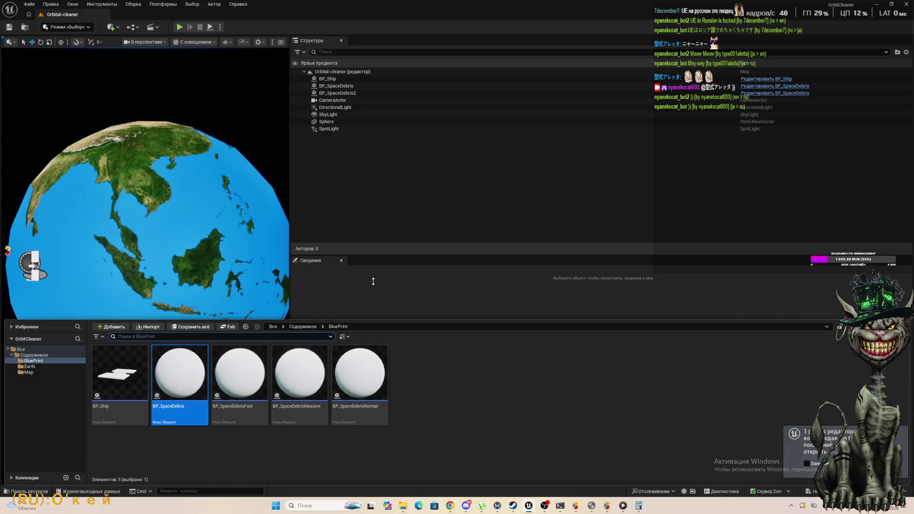
{"action": "double_click", "coordinate": [248, 373]}
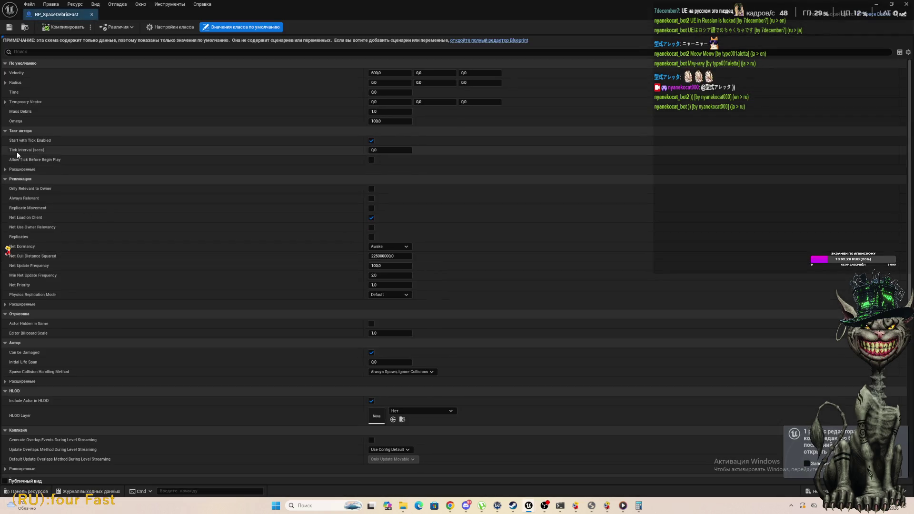
{"action": "left_click", "coordinate": [489, 41]}
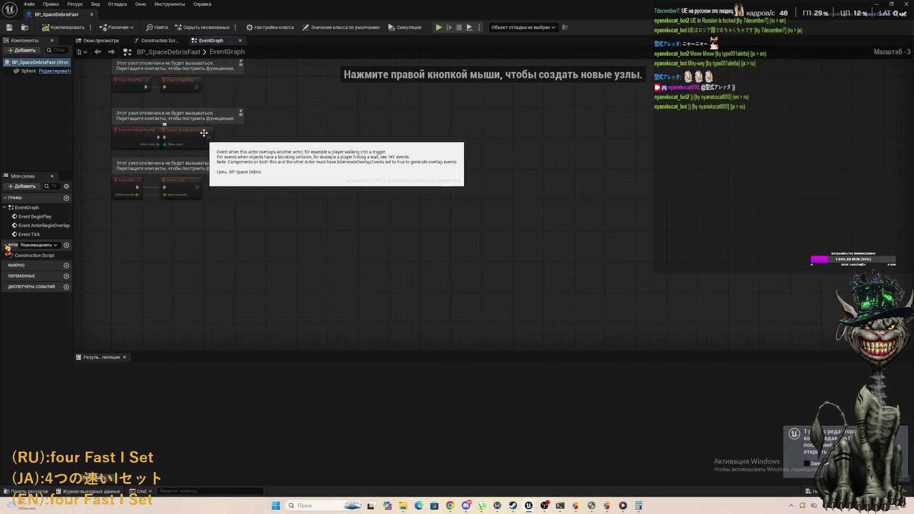
Step: Add a Set Omega node of 60.0 after Parent: BeginPlay, then close the Blueprint
{"action": "left_click_drag", "start_coordinate": [209, 95], "coordinate": [266, 136]}
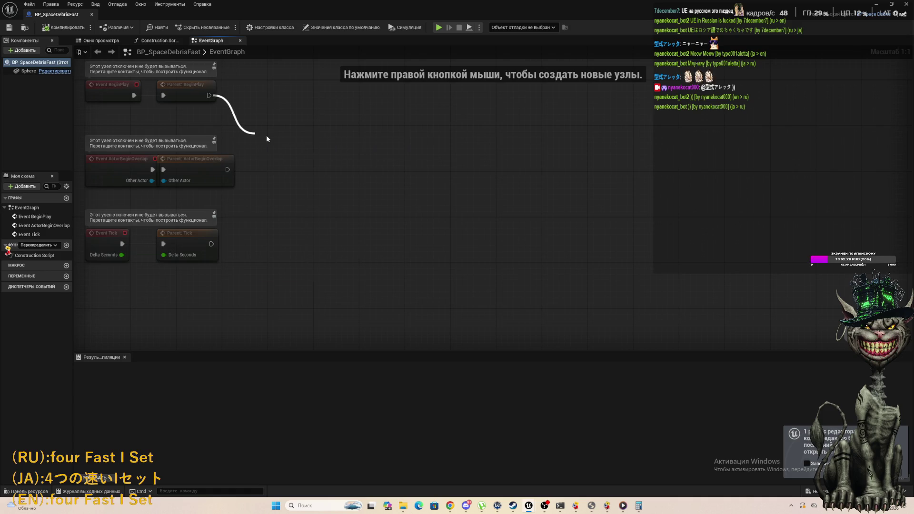
{"action": "type", "text": "ыуе щ"}
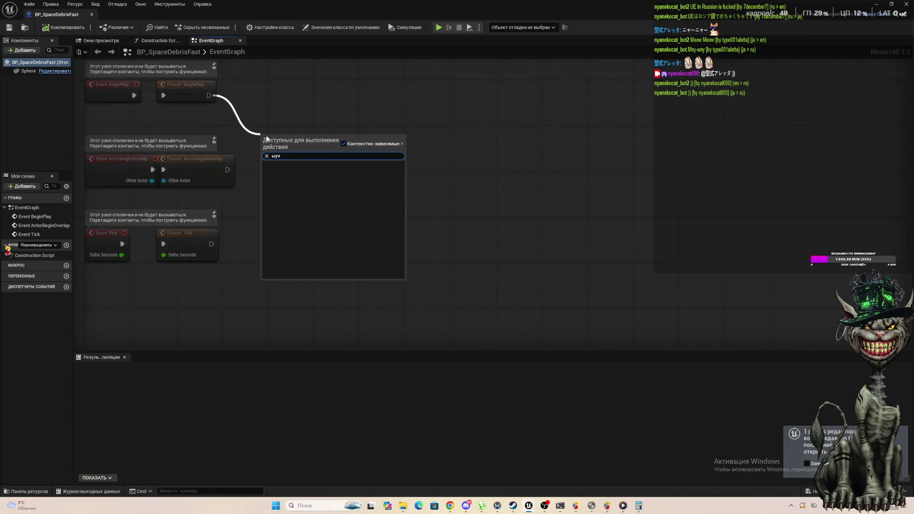
{"action": "key", "text": "BackSpace"}
{"action": "key", "text": "BackSpace"}
{"action": "key", "text": "BackSpace"}
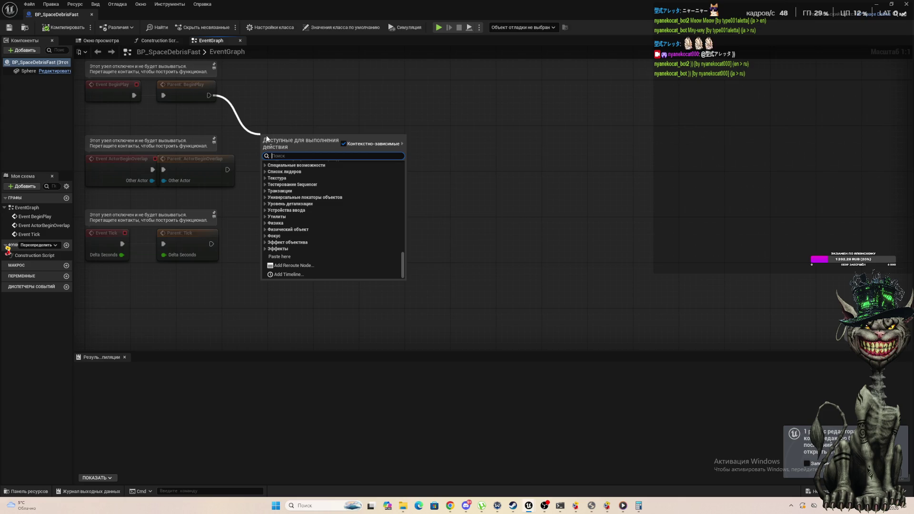
{"action": "type", "text": "set o"}
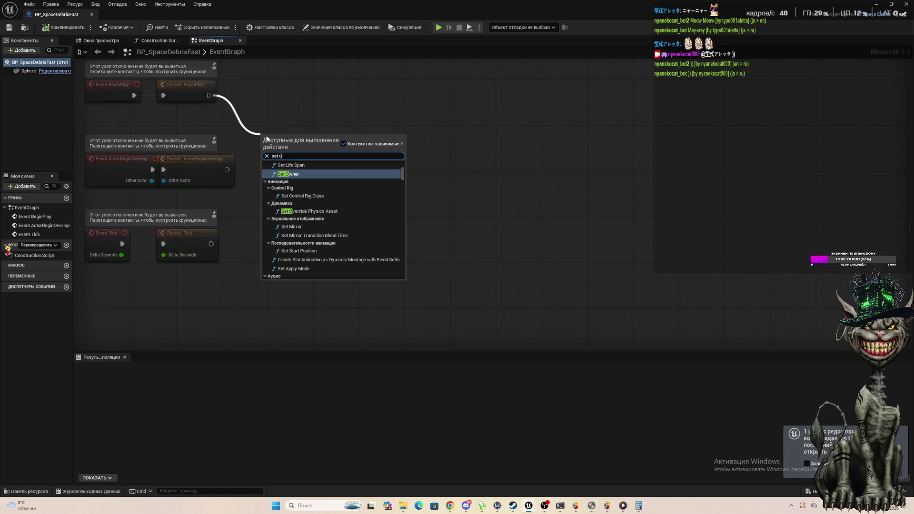
{"action": "type", "text": "m"}
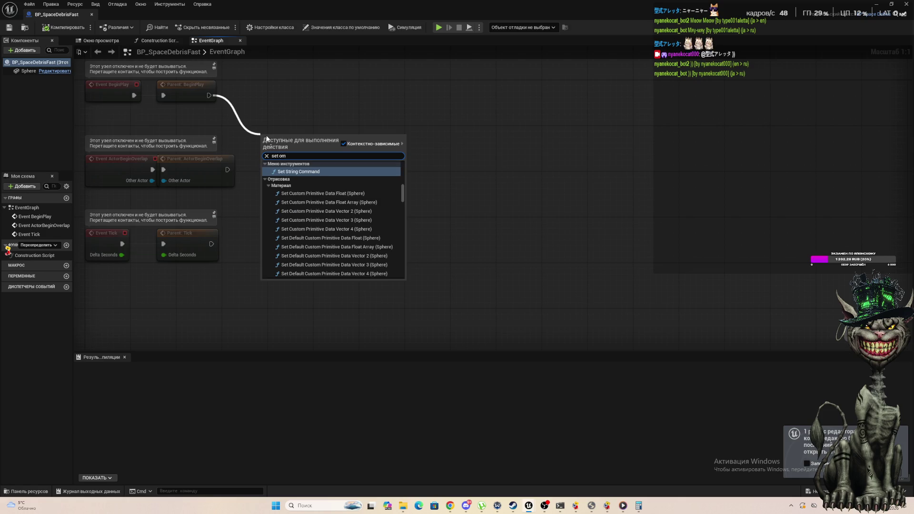
{"action": "type", "text": "e"}
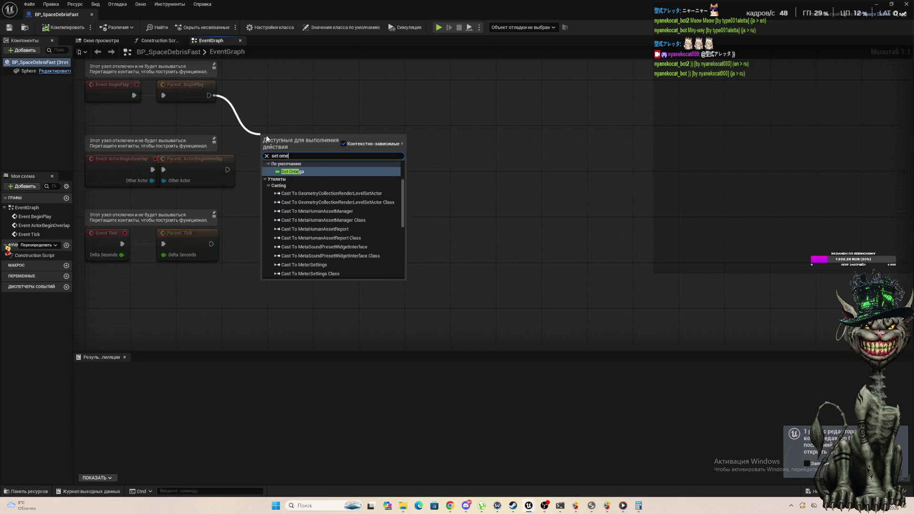
{"action": "left_click", "coordinate": [322, 172]}
{"action": "mouse_move", "coordinate": [278, 151]}
{"action": "left_mouse_down"}
{"action": "mouse_move", "coordinate": [301, 101]}
{"action": "mouse_move", "coordinate": [290, 111]}
{"action": "left_mouse_up"}
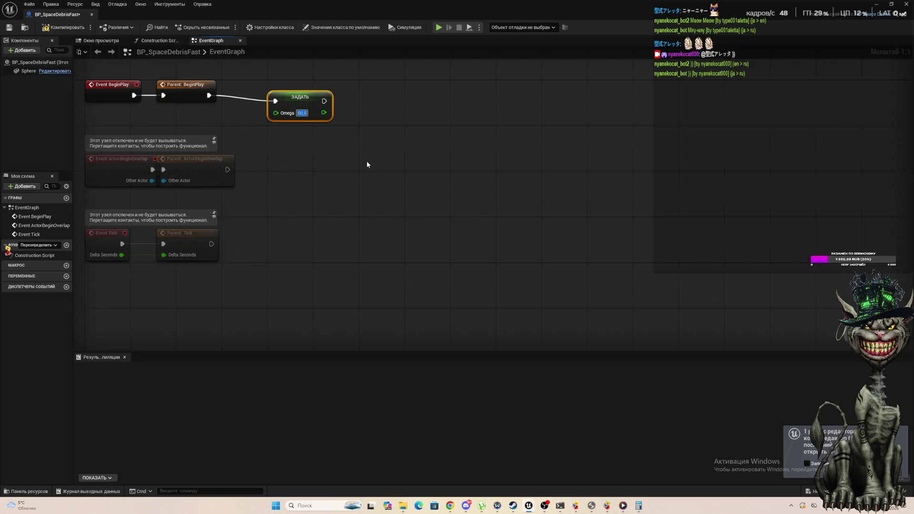
{"action": "left_click_drag", "start_coordinate": [287, 97], "coordinate": [276, 92]}
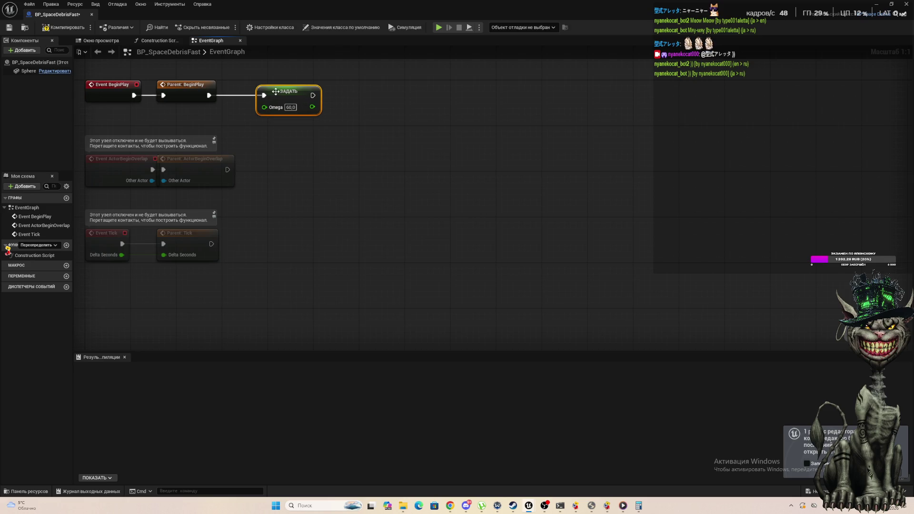
{"action": "left_click", "coordinate": [92, 14]}
{"action": "left_click", "coordinate": [29, 492]}
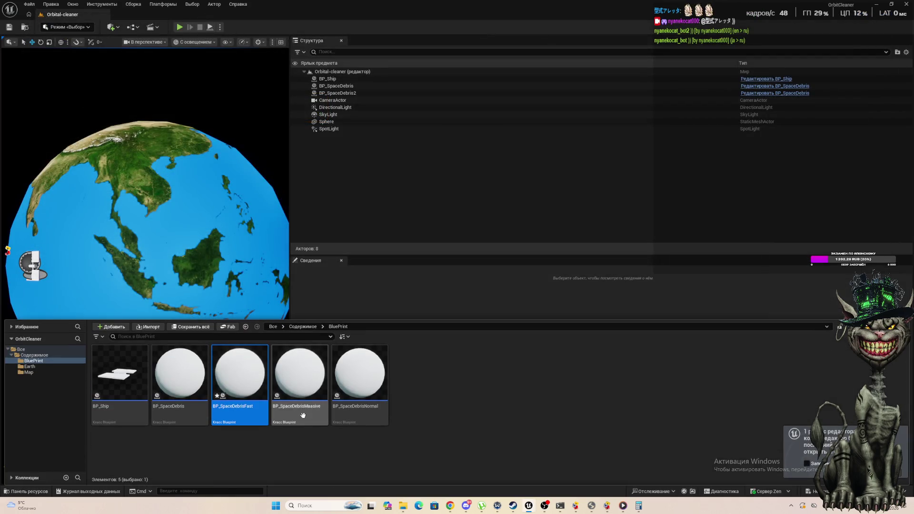
Step: In BP_SpaceDebrisNormal's EventGraph, add a Set Omega node after Parent: BeginPlay
{"action": "double_click", "coordinate": [345, 390]}
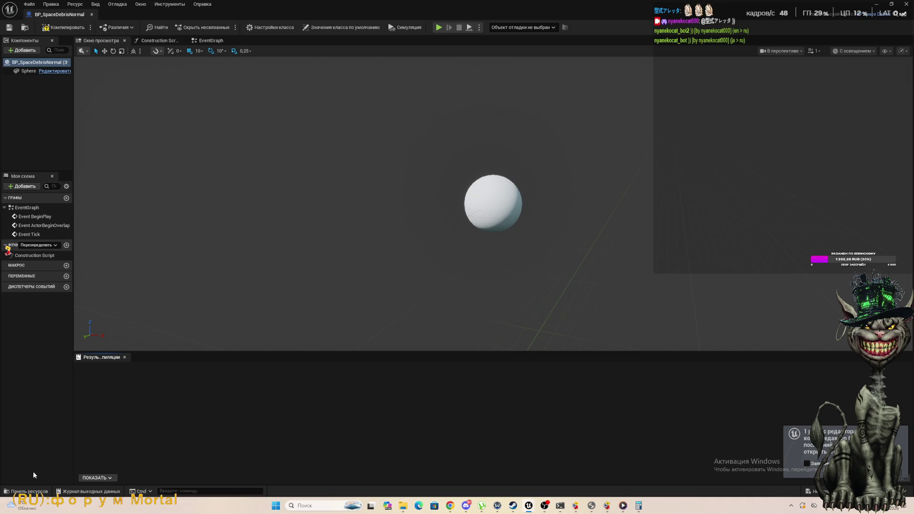
{"action": "left_click", "coordinate": [29, 491]}
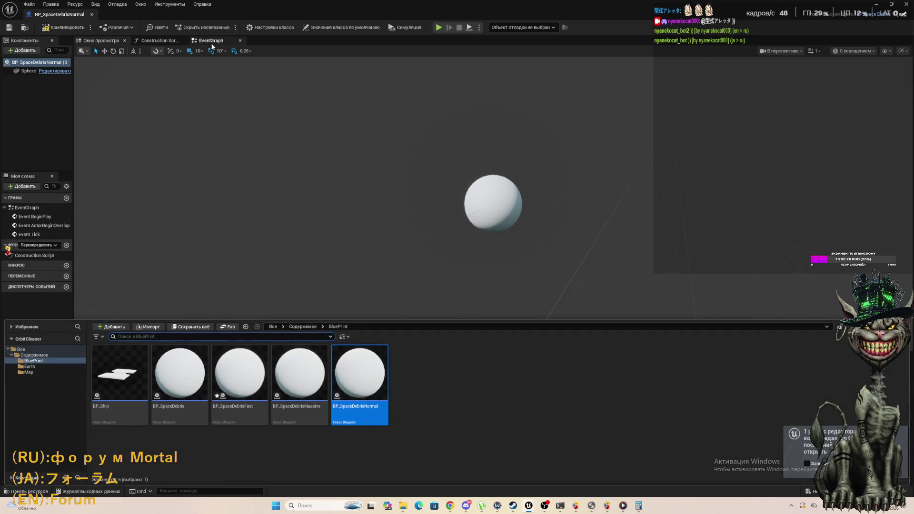
{"action": "left_click", "coordinate": [211, 42]}
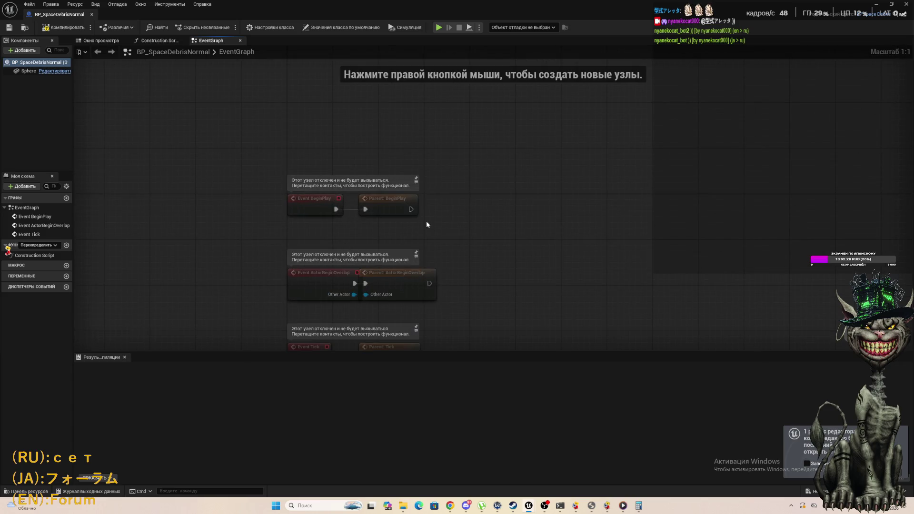
{"action": "left_click_drag", "start_coordinate": [411, 209], "coordinate": [573, 227]}
{"action": "type", "text": "set ome"}
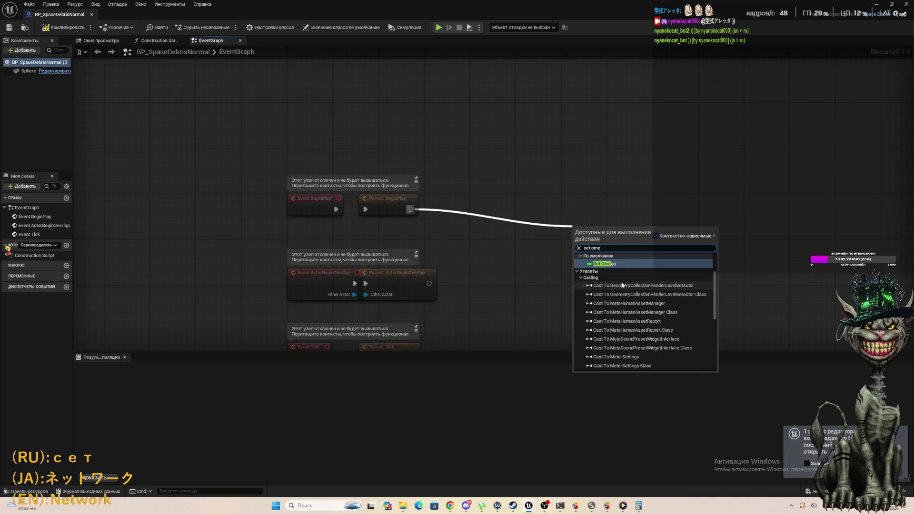
{"action": "left_click", "coordinate": [604, 264]}
{"action": "mouse_move", "coordinate": [597, 233]}
{"action": "left_mouse_down"}
{"action": "mouse_move", "coordinate": [436, 215]}
{"action": "mouse_move", "coordinate": [482, 204]}
{"action": "mouse_move", "coordinate": [489, 221]}
{"action": "left_mouse_up"}
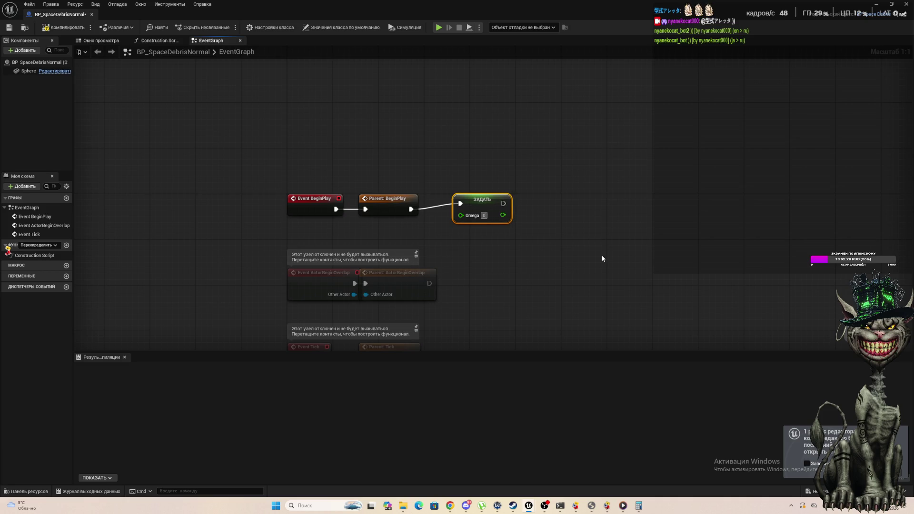
Step: Set Omega to 36.0, compile, and close the Blueprint
{"action": "type", "text": "36"}
{"action": "key", "text": "BackSpace"}
{"action": "key", "text": "BackSpace"}
{"action": "key", "text": "BackSpace"}
{"action": "type", "text": "6"}
{"action": "key", "text": "Return"}
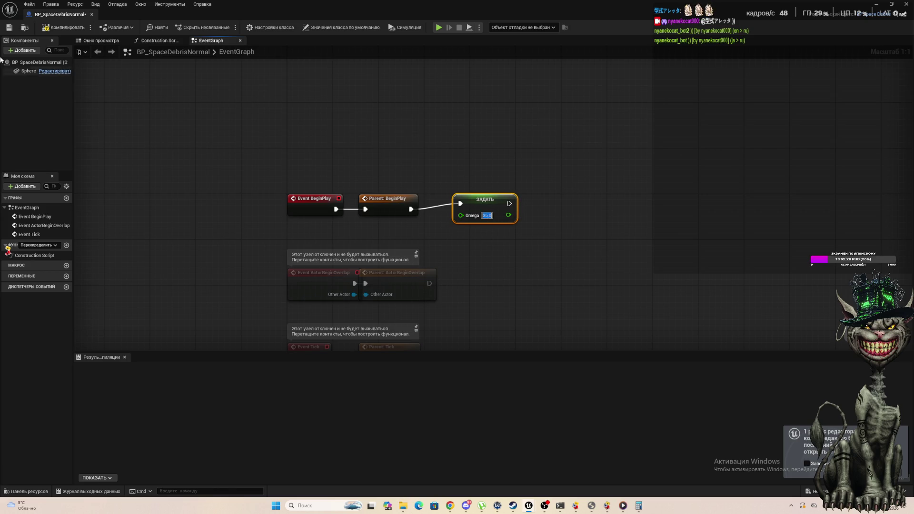
{"action": "left_click", "coordinate": [57, 27]}
{"action": "left_click", "coordinate": [92, 14]}
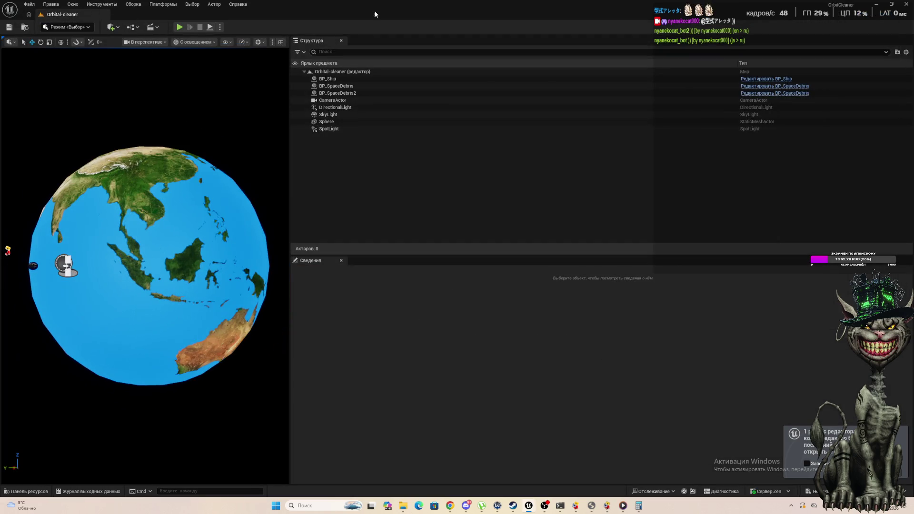
Step: Place a BP_SpaceDebrisFast and a BP_SpaceDebrisNormal sphere around the globe
{"action": "left_click", "coordinate": [28, 491]}
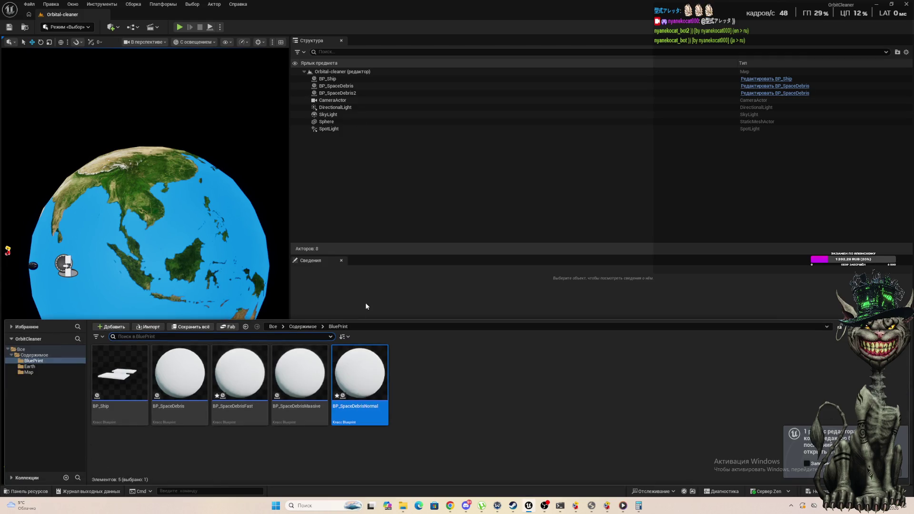
{"action": "mouse_move", "coordinate": [239, 376]}
{"action": "left_mouse_down"}
{"action": "mouse_move", "coordinate": [182, 272]}
{"action": "mouse_move", "coordinate": [147, 274]}
{"action": "left_mouse_up"}
{"action": "scroll", "coordinate": [242, 393], "scroll_direction": "down", "scroll_amount": 3}
{"action": "scroll", "coordinate": [93, 350], "scroll_direction": "up", "scroll_amount": 1}
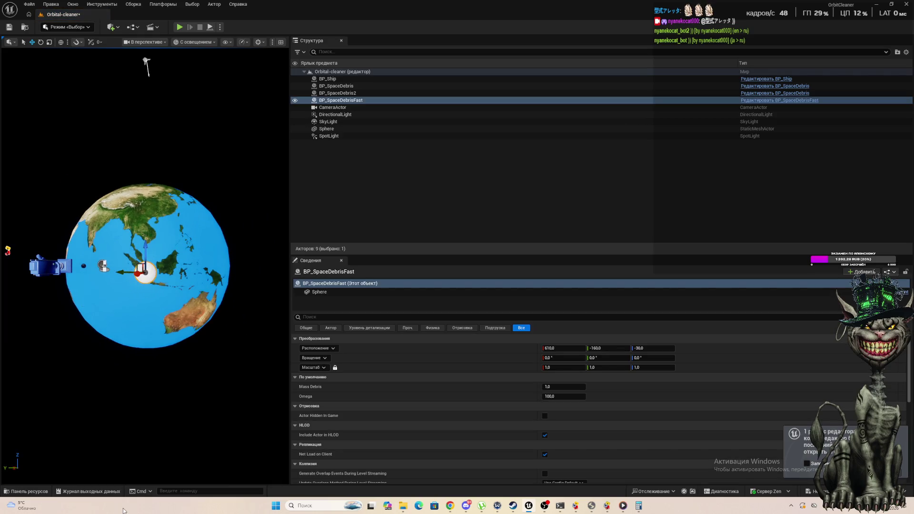
{"action": "left_click", "coordinate": [28, 491]}
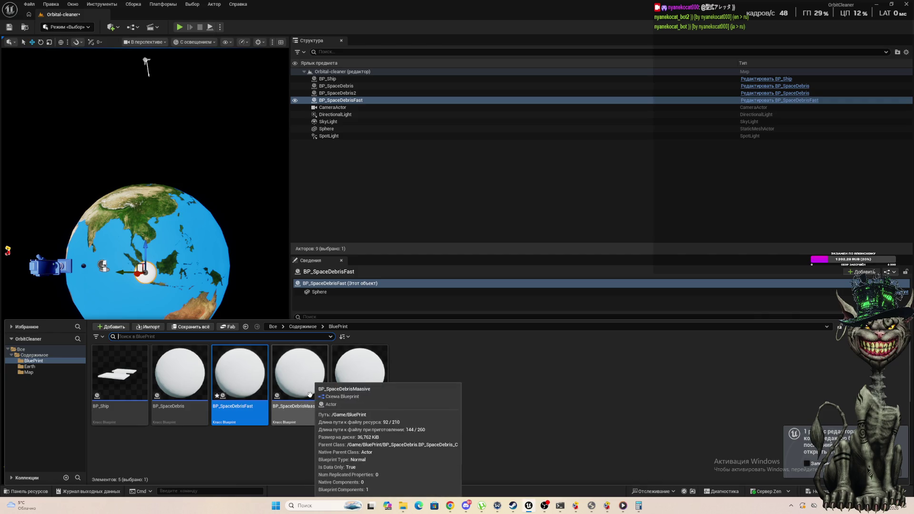
{"action": "left_click_drag", "start_coordinate": [310, 395], "coordinate": [126, 227]}
Step: Play-test the level to watch the debris orbit
{"action": "left_click", "coordinate": [180, 27]}
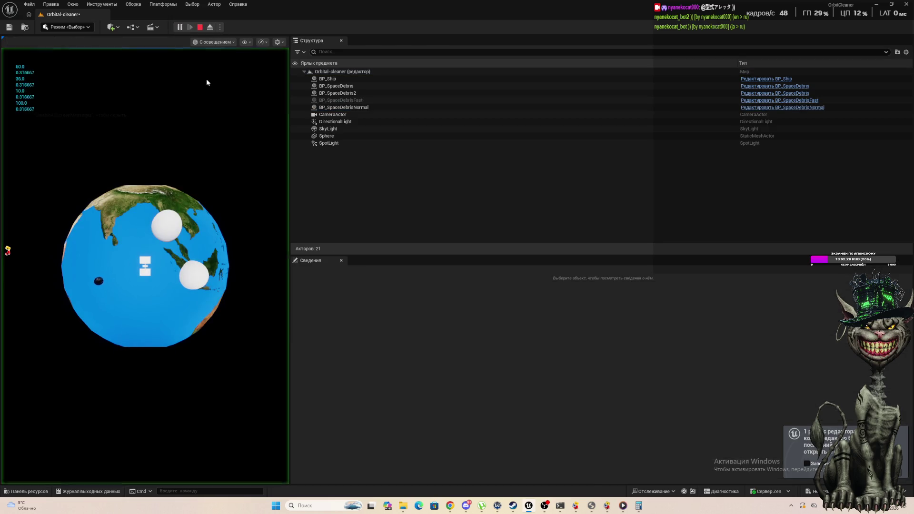
{"action": "left_click", "coordinate": [198, 276]}
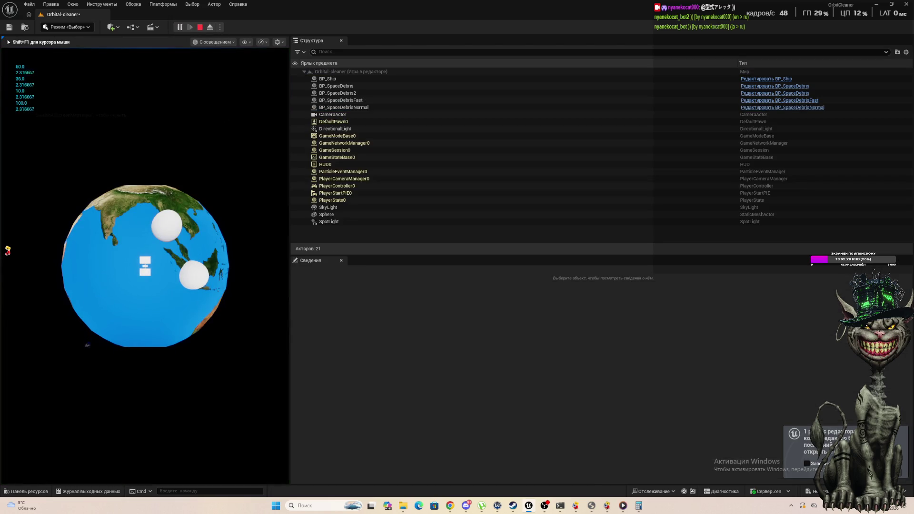
{"action": "key", "text": "Escape"}
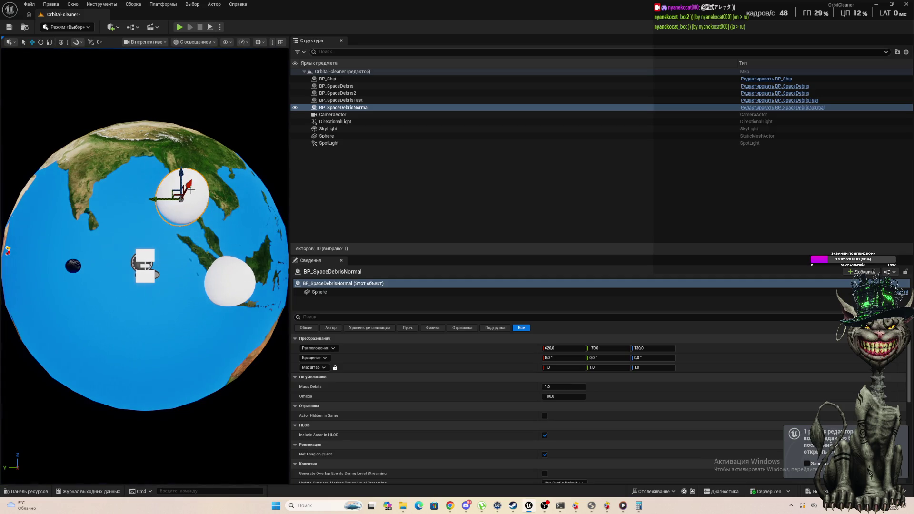
Step: Move the Normal debris sphere upward and push the Fast debris sphere out to X 690
{"action": "left_click_drag", "start_coordinate": [189, 185], "coordinate": [212, 124]}
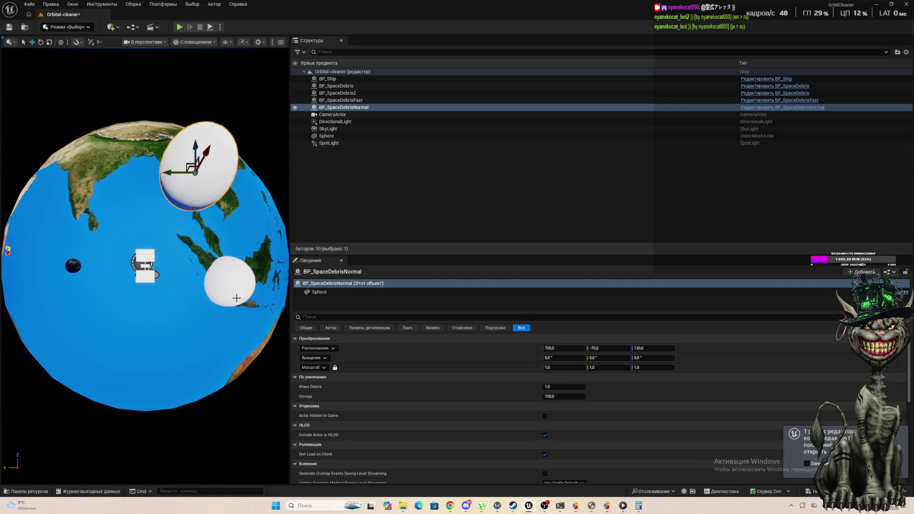
{"action": "left_click", "coordinate": [251, 286]}
{"action": "left_click_drag", "start_coordinate": [252, 287], "coordinate": [271, 286]}
{"action": "scroll", "coordinate": [151, 95], "scroll_direction": "down", "scroll_amount": 3}
{"action": "left_click_drag", "start_coordinate": [200, 276], "coordinate": [203, 276]}
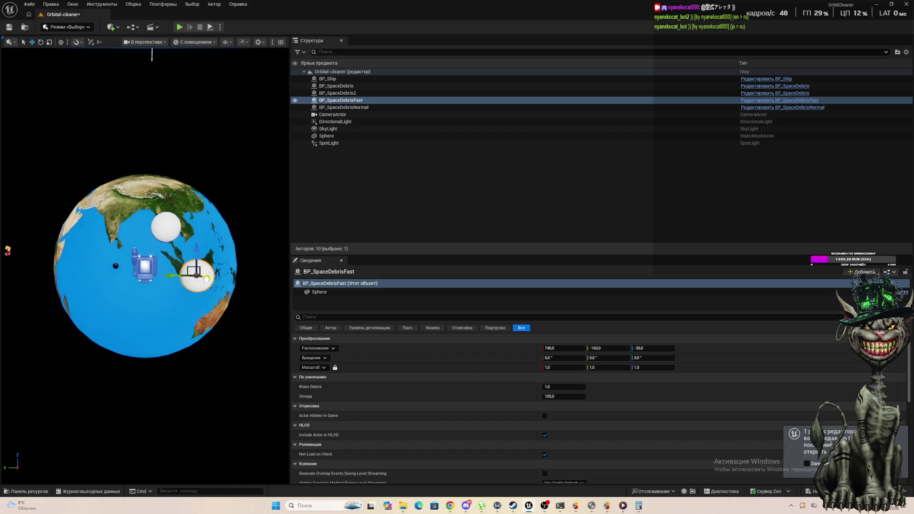
Step: Play-test the level again with the repositioned debris
{"action": "left_click", "coordinate": [180, 27]}
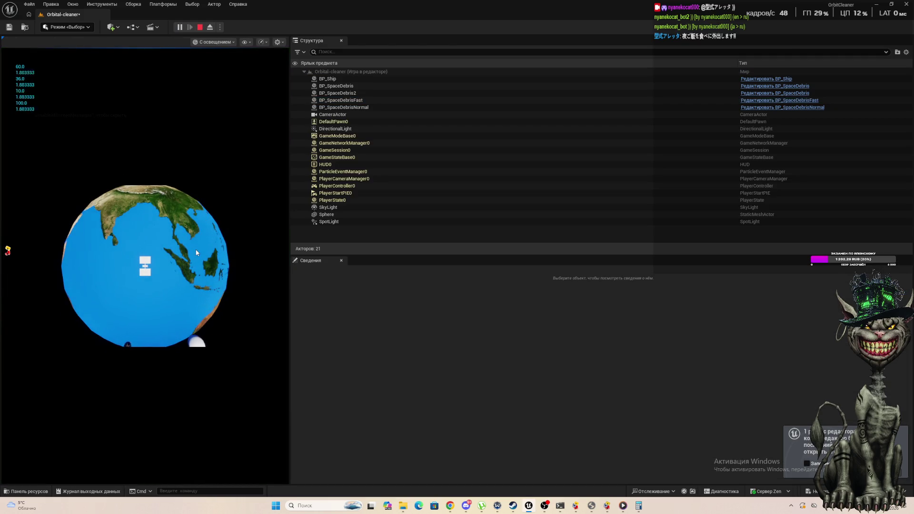
{"action": "left_click", "coordinate": [187, 259]}
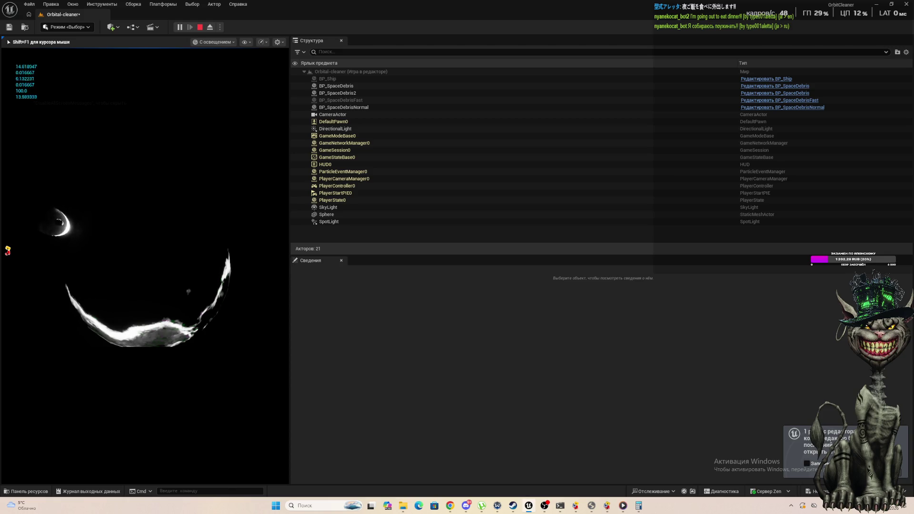
{"action": "key", "text": "Escape"}
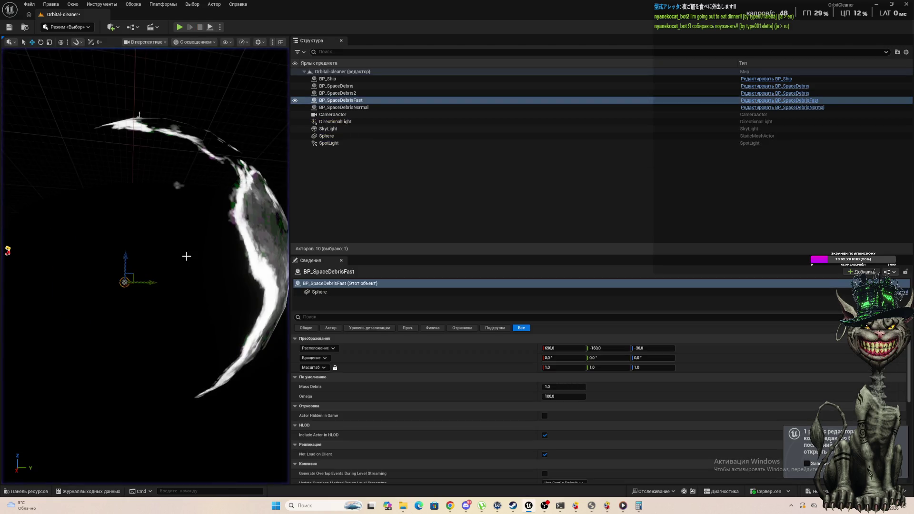
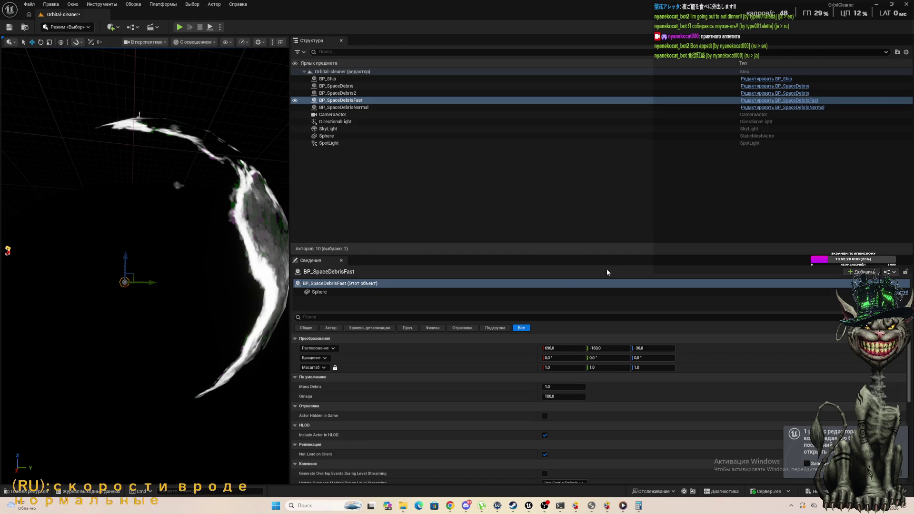
Step: Open the BP_SpaceDebrisFast blueprint from the Content Drawer
{"action": "left_click", "coordinate": [29, 492]}
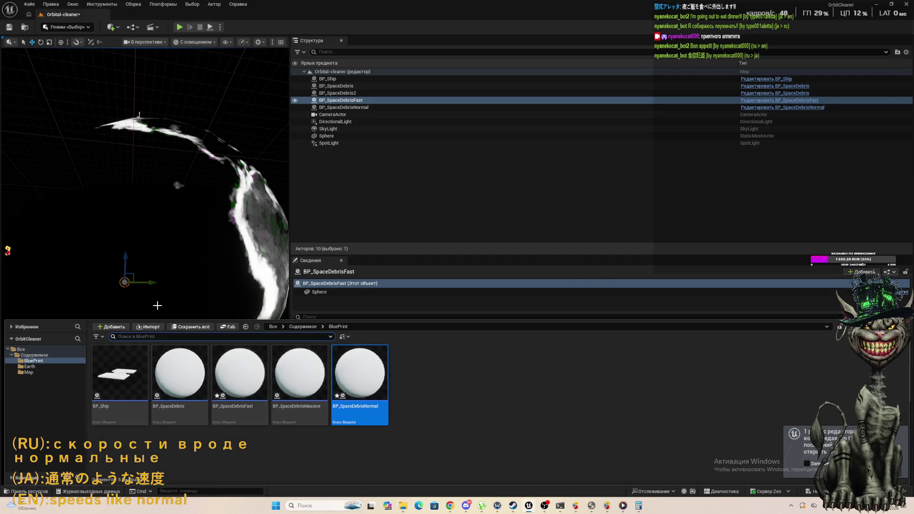
{"action": "mouse_move", "coordinate": [249, 368]}
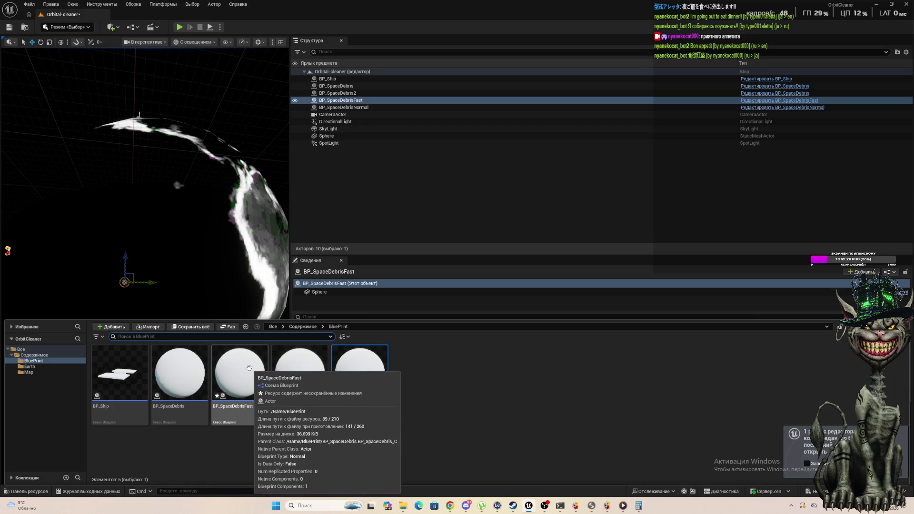
{"action": "left_click", "coordinate": [250, 383]}
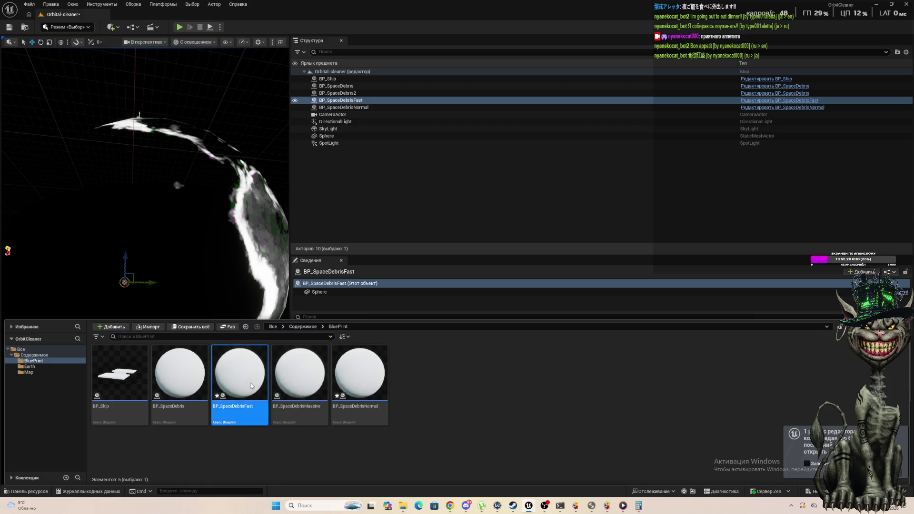
{"action": "double_click", "coordinate": [250, 383]}
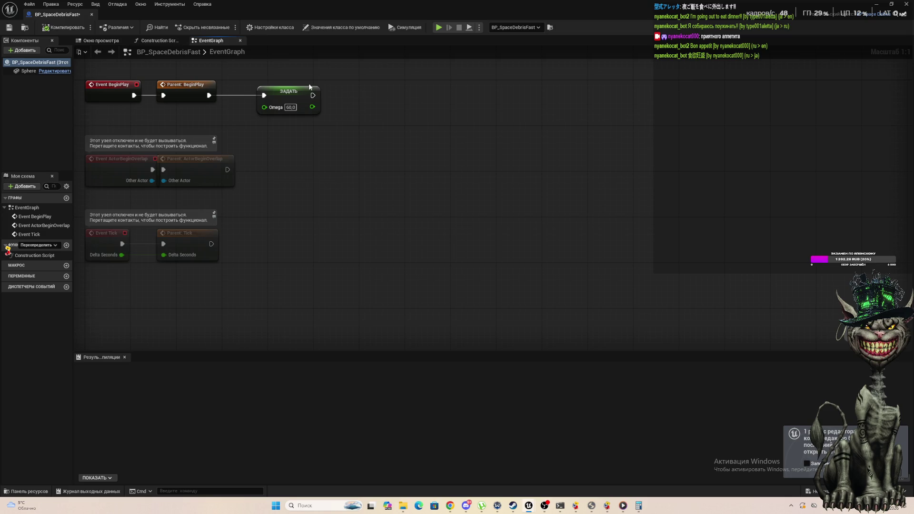
Step: Chain a Set Mass Debris node after the Omega setter's exec output
{"action": "mouse_move", "coordinate": [313, 95]}
{"action": "left_mouse_down"}
{"action": "mouse_move", "coordinate": [409, 102]}
{"action": "mouse_move", "coordinate": [383, 97]}
{"action": "left_mouse_up"}
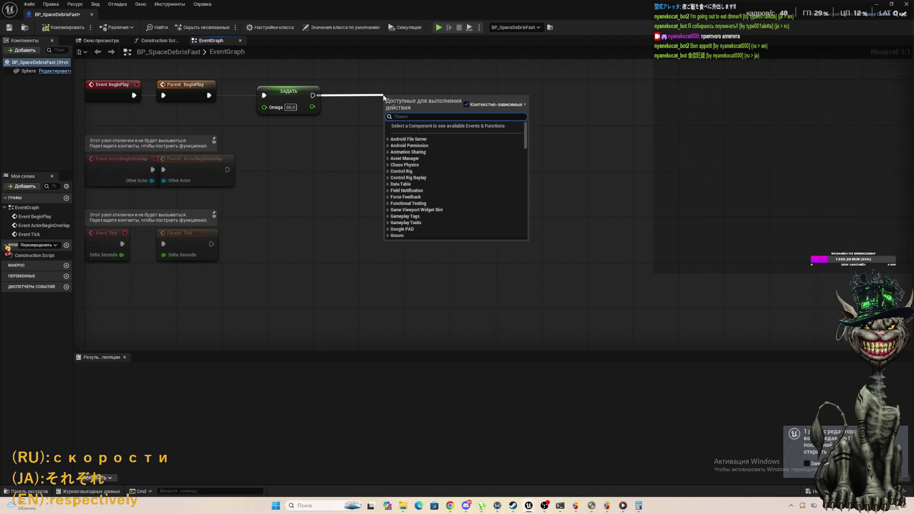
{"action": "type", "text": "ыу"}
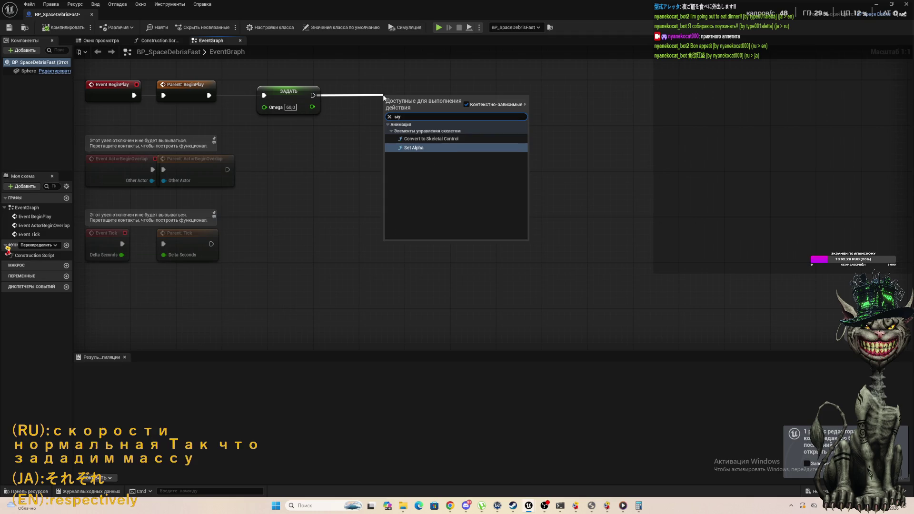
{"action": "key", "text": "BackSpace"}
{"action": "key", "text": "BackSpace"}
{"action": "type", "text": "set"}
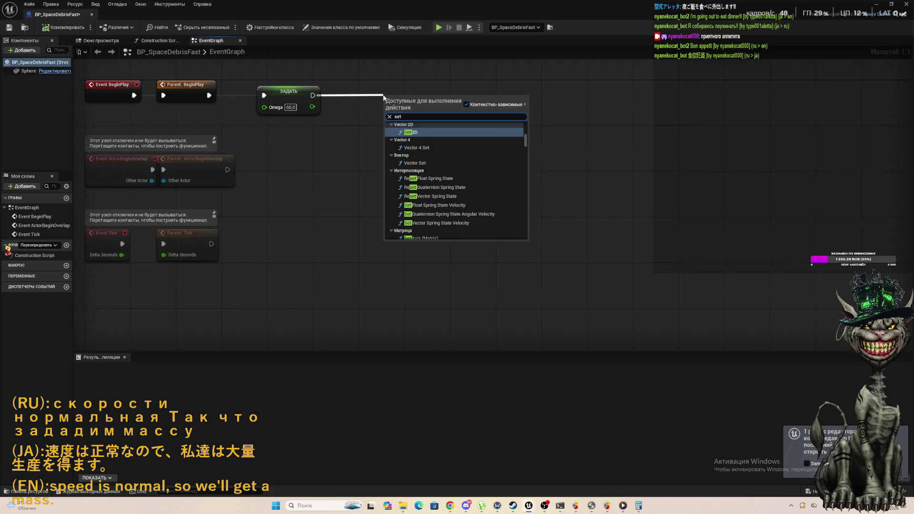
{"action": "type", "text": " mass"}
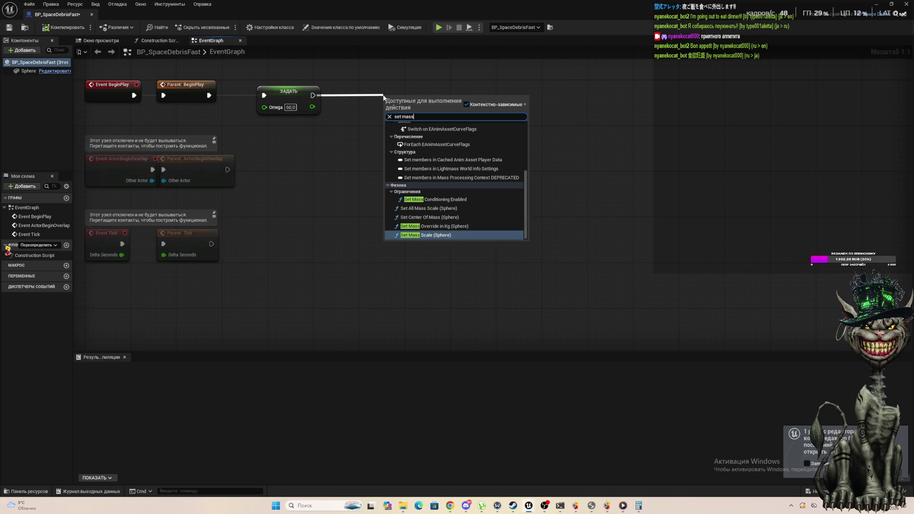
{"action": "key", "text": "BackSpace"}
{"action": "key", "text": "BackSpace"}
{"action": "key", "text": "BackSpace"}
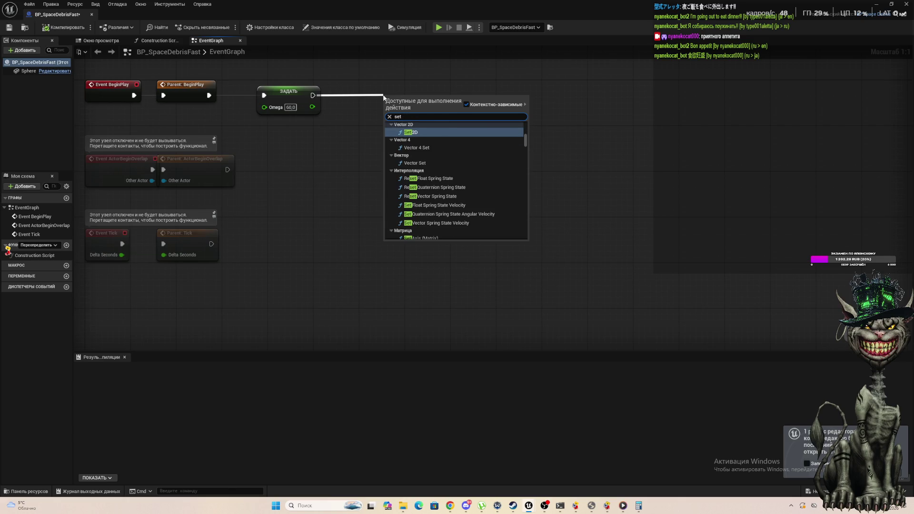
{"action": "type", "text": " d"}
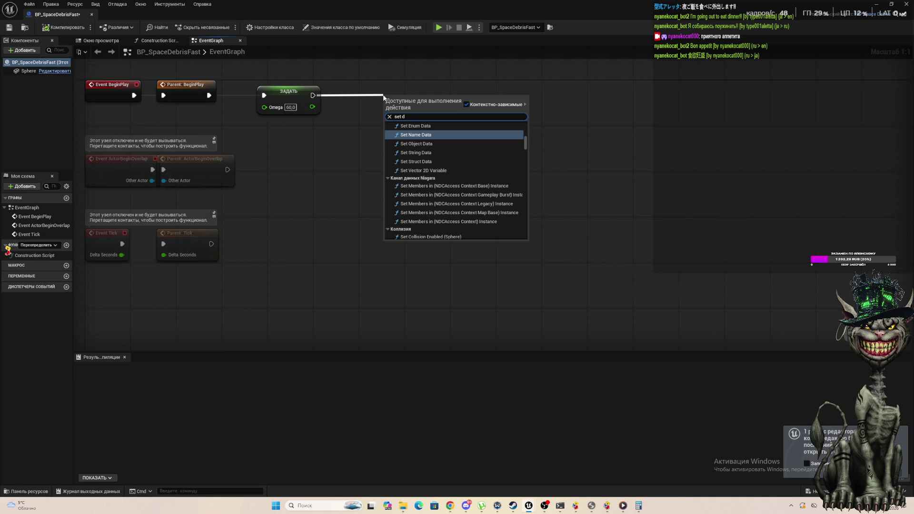
{"action": "type", "text": "e"}
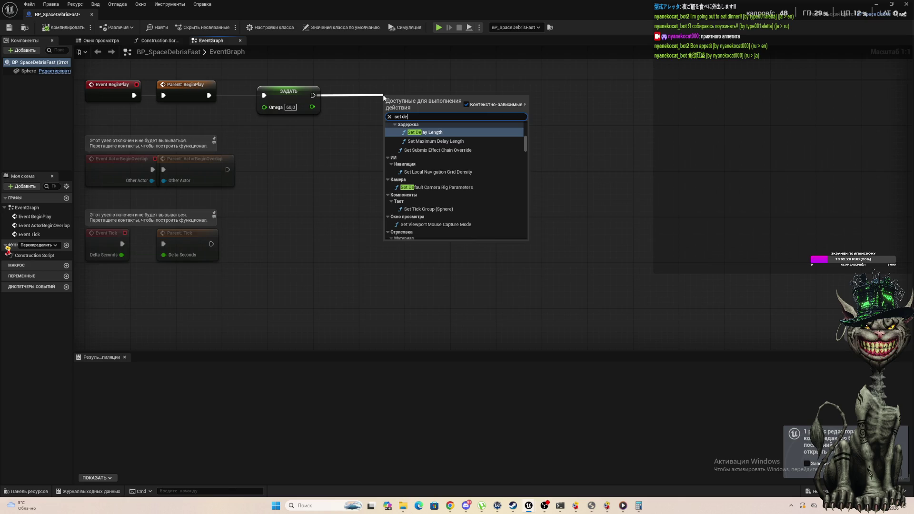
{"action": "type", "text": "br"}
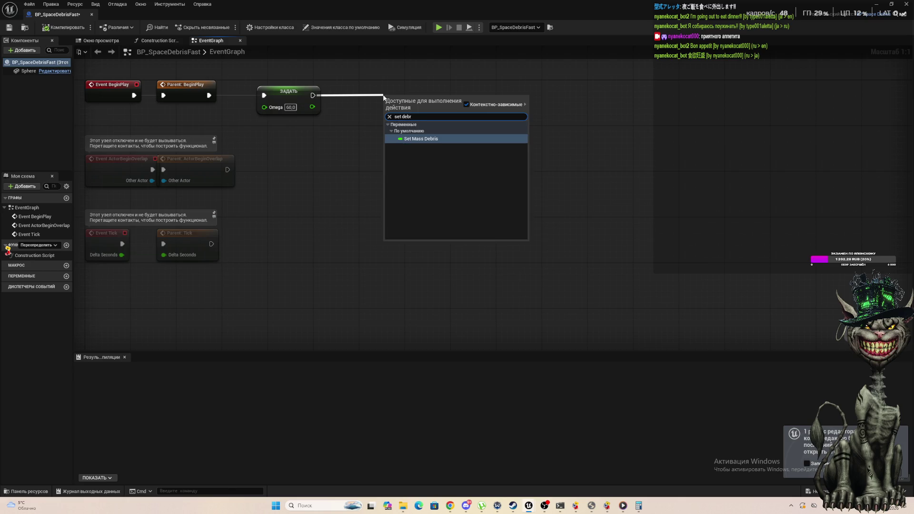
{"action": "key", "text": "Return"}
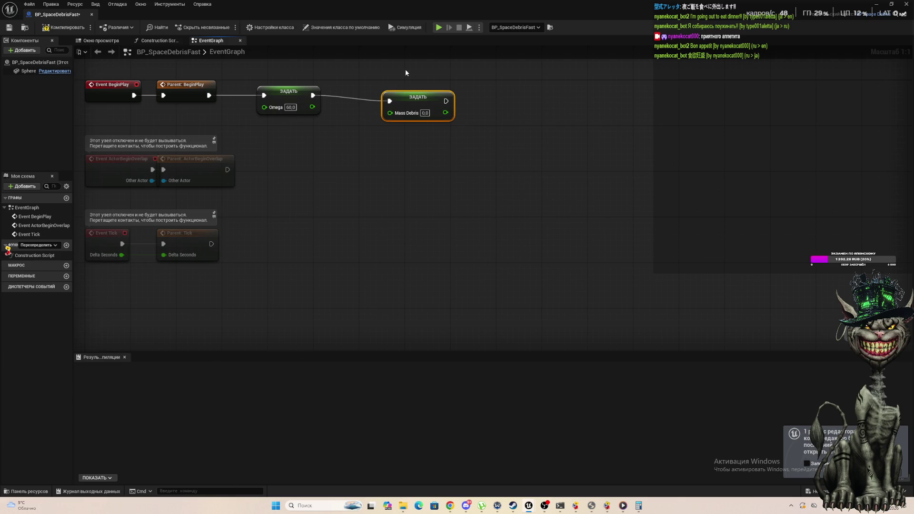
Step: Nudge the Mass Debris node into place and select the Omega setter node
{"action": "mouse_move", "coordinate": [396, 99]}
{"action": "left_mouse_down"}
{"action": "mouse_move", "coordinate": [384, 101]}
{"action": "mouse_move", "coordinate": [387, 116]}
{"action": "mouse_move", "coordinate": [396, 85]}
{"action": "left_mouse_up"}
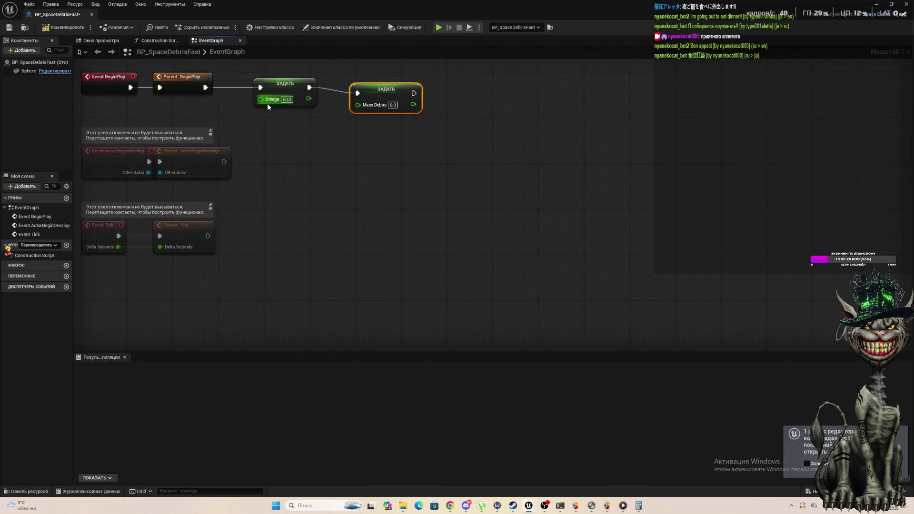
{"action": "scroll", "coordinate": [260, 119], "scroll_direction": "down", "scroll_amount": 2}
{"action": "scroll", "coordinate": [289, 290], "scroll_direction": "down", "scroll_amount": 3}
{"action": "scroll", "coordinate": [316, 230], "scroll_direction": "up", "scroll_amount": 4}
{"action": "left_click_drag", "start_coordinate": [164, 197], "coordinate": [225, 299]}
{"action": "left_click", "coordinate": [226, 304]}
{"action": "left_click_drag", "start_coordinate": [177, 198], "coordinate": [215, 300]}
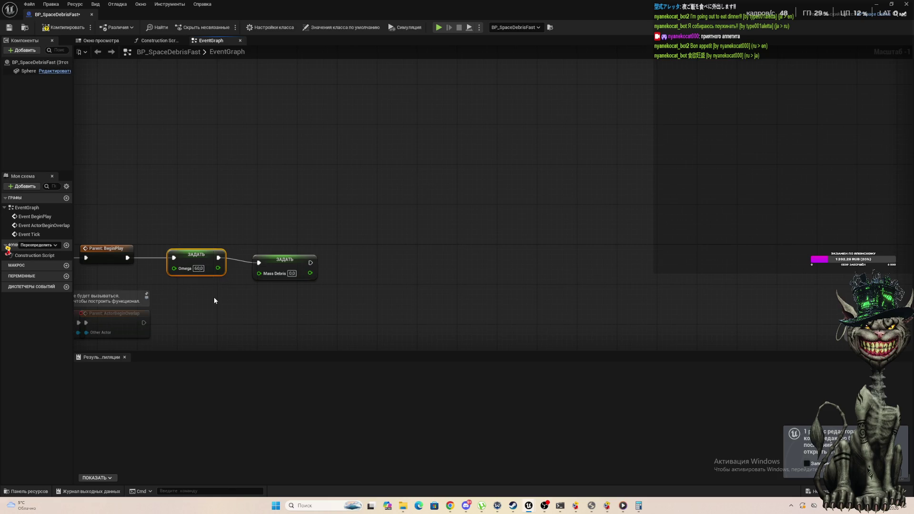
{"action": "left_click_drag", "start_coordinate": [168, 217], "coordinate": [223, 292]}
Step: Copy and paste the Omega setter, then undo the accidental duplicate
{"action": "left_click", "coordinate": [198, 268]}
{"action": "key", "text": "ctrl+c"}
{"action": "key", "text": "ctrl+v"}
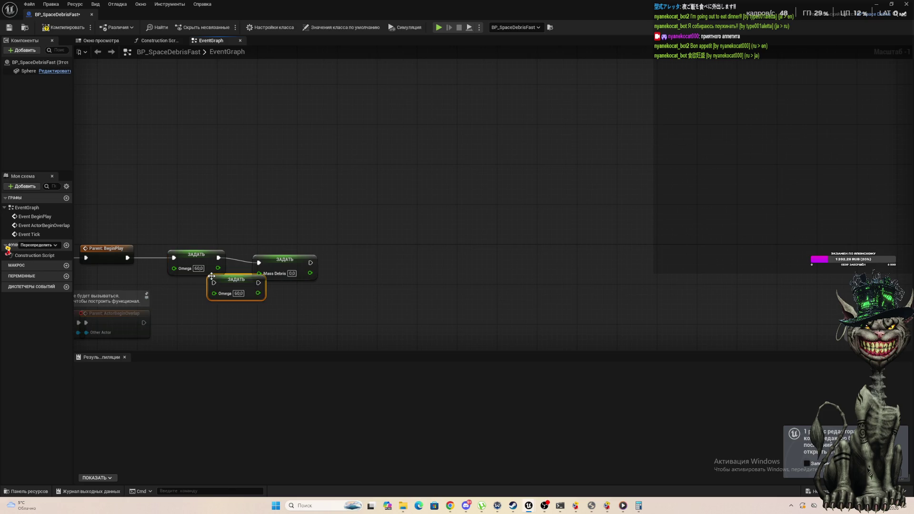
{"action": "key", "text": "ctrl+z"}
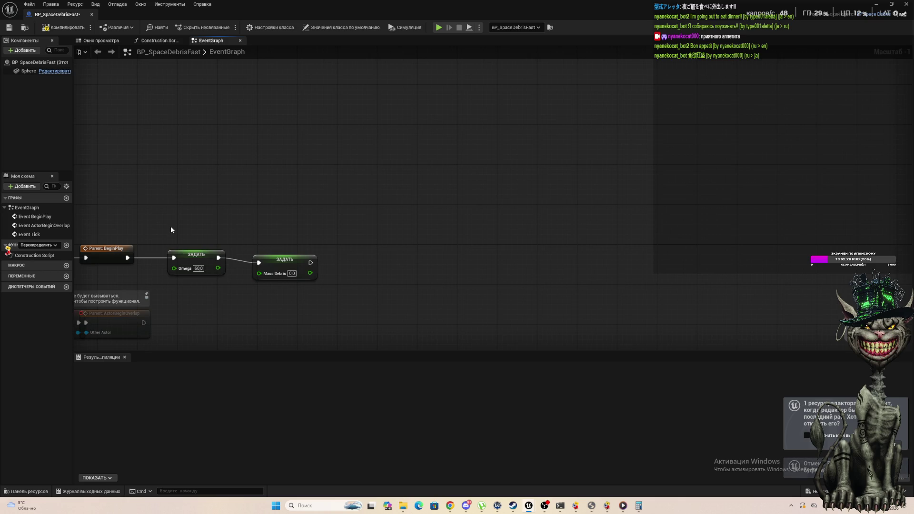
{"action": "left_click_drag", "start_coordinate": [153, 212], "coordinate": [210, 301]}
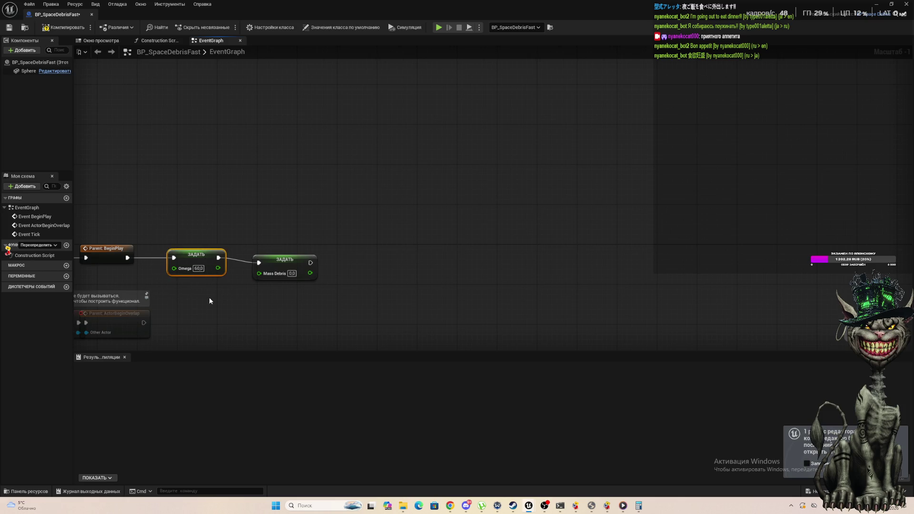
{"action": "right_click", "coordinate": [191, 263]}
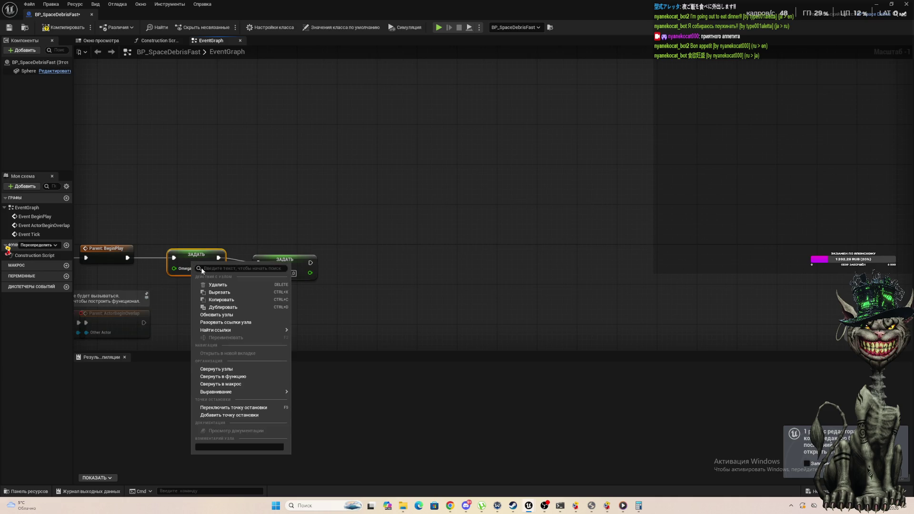
{"action": "left_click", "coordinate": [199, 156]}
Step: Set Mass Debris to 1.0 and bring up the Content Drawer
{"action": "left_click", "coordinate": [292, 273]}
{"action": "type", "text": "1"}
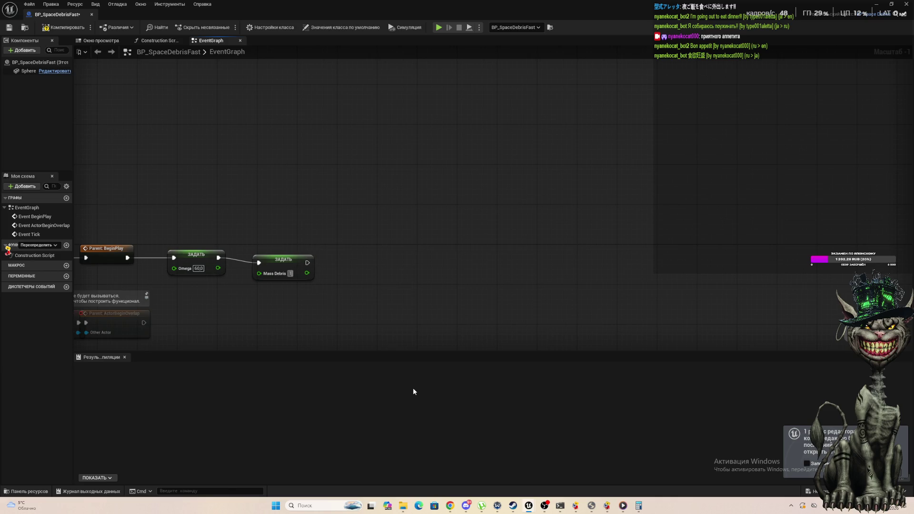
{"action": "key", "text": "Return"}
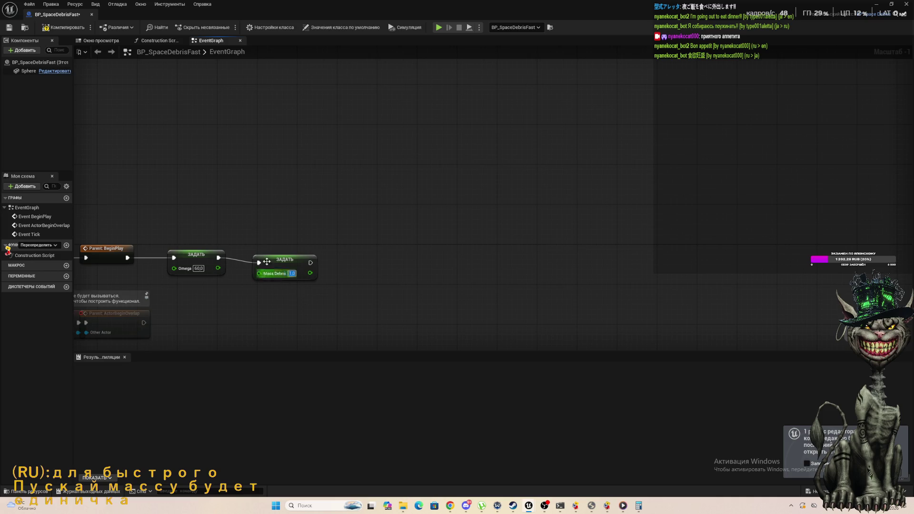
{"action": "left_click_drag", "start_coordinate": [270, 257], "coordinate": [264, 252]}
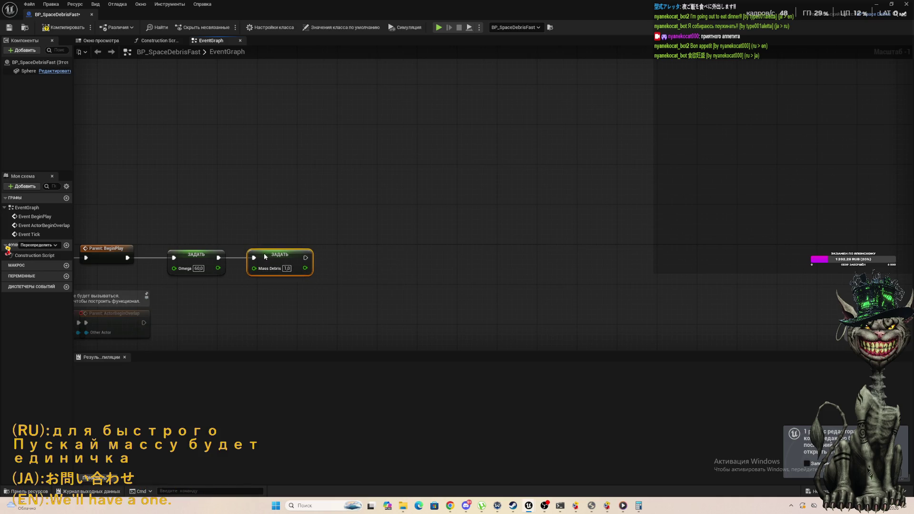
{"action": "left_click", "coordinate": [29, 491]}
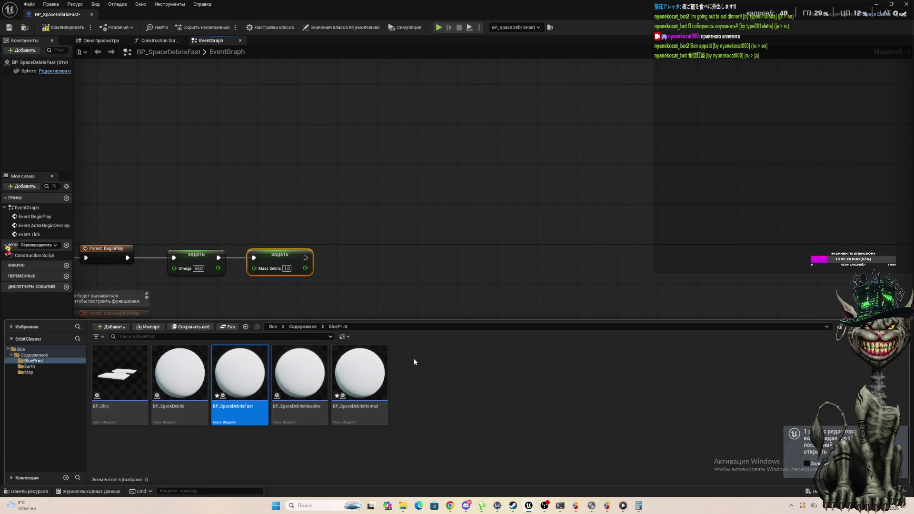
Step: Open BP_SpaceDebrisMaasive and show its event graph filling the editor
{"action": "double_click", "coordinate": [310, 365]}
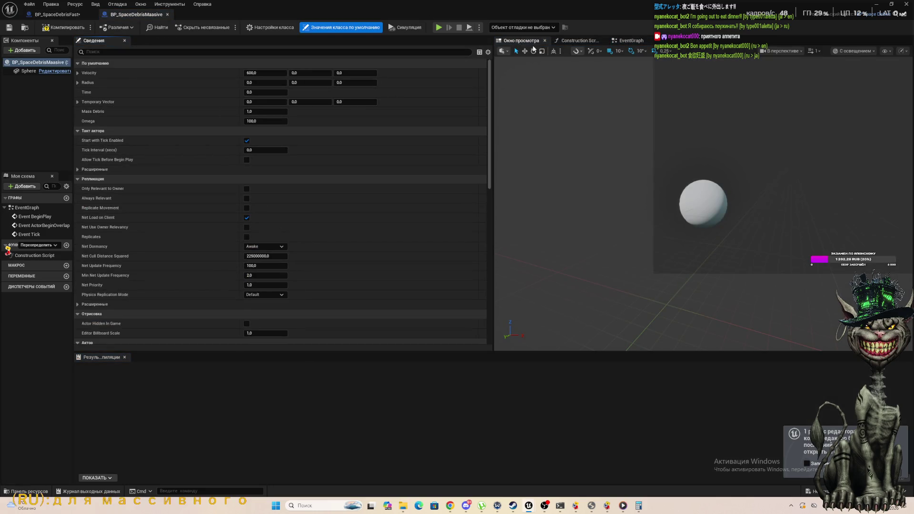
{"action": "left_click", "coordinate": [633, 42]}
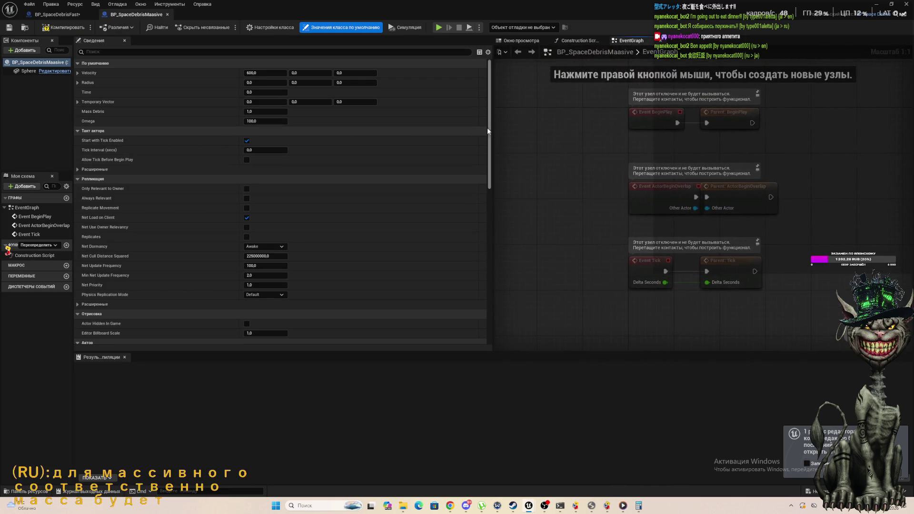
{"action": "left_click_drag", "start_coordinate": [494, 127], "coordinate": [76, 126]}
{"action": "scroll", "coordinate": [143, 118], "scroll_direction": "down", "scroll_amount": 1}
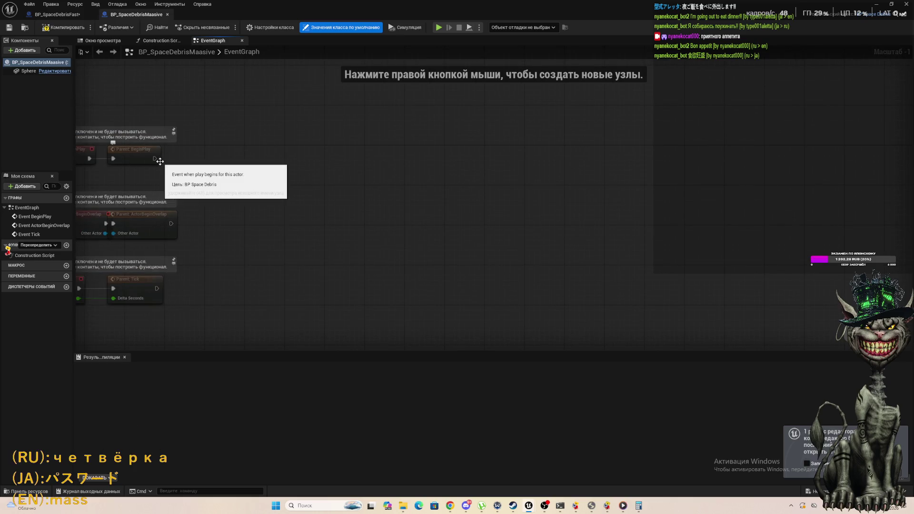
Step: Chain Set Omega after Parent: BeginPlay, then Set Mass Debris after it
{"action": "left_click_drag", "start_coordinate": [158, 161], "coordinate": [229, 167]}
{"action": "type", "text": "se"}
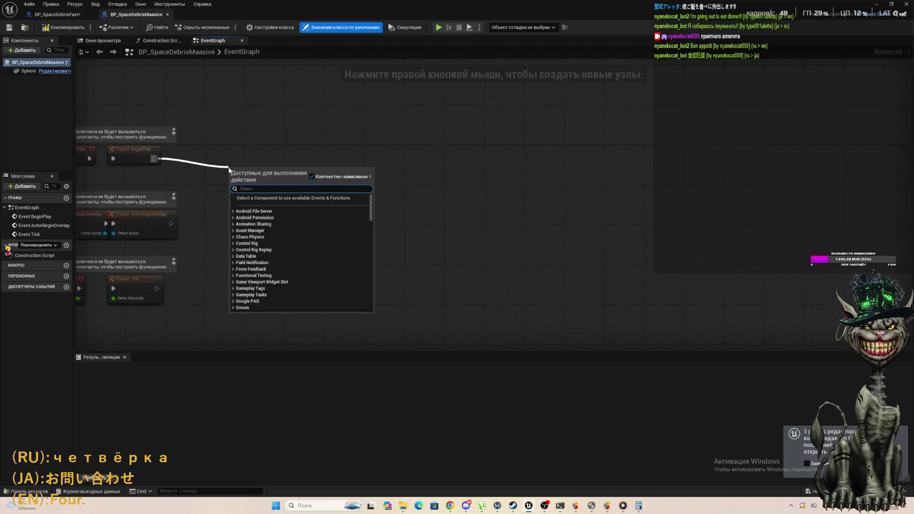
{"action": "type", "text": "t"}
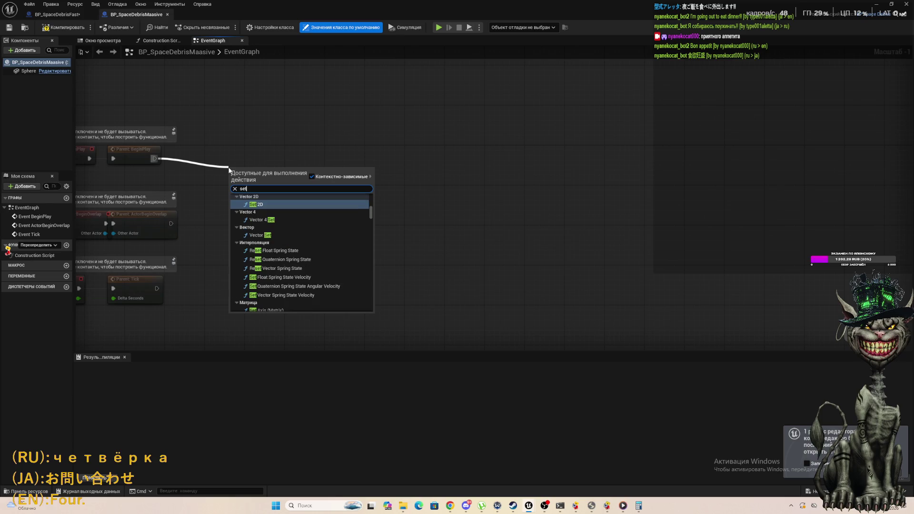
{"action": "type", "text": " ome"}
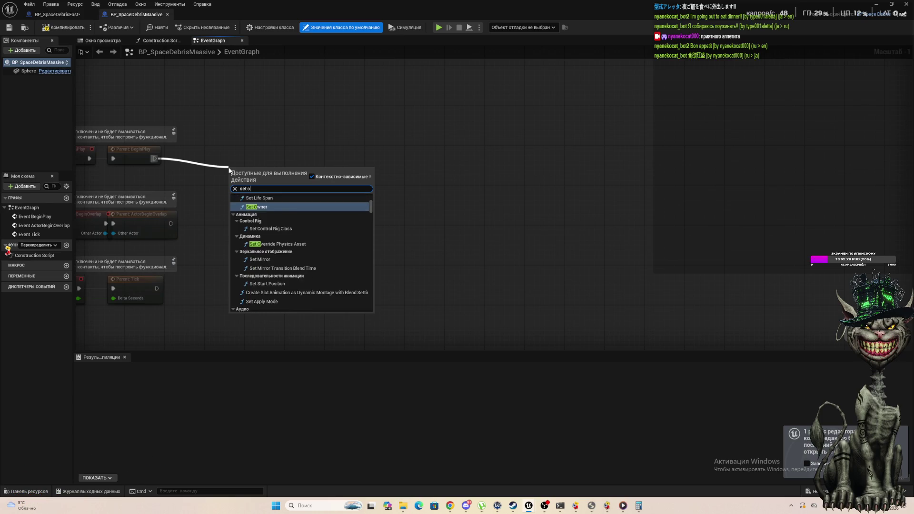
{"action": "key", "text": "Return"}
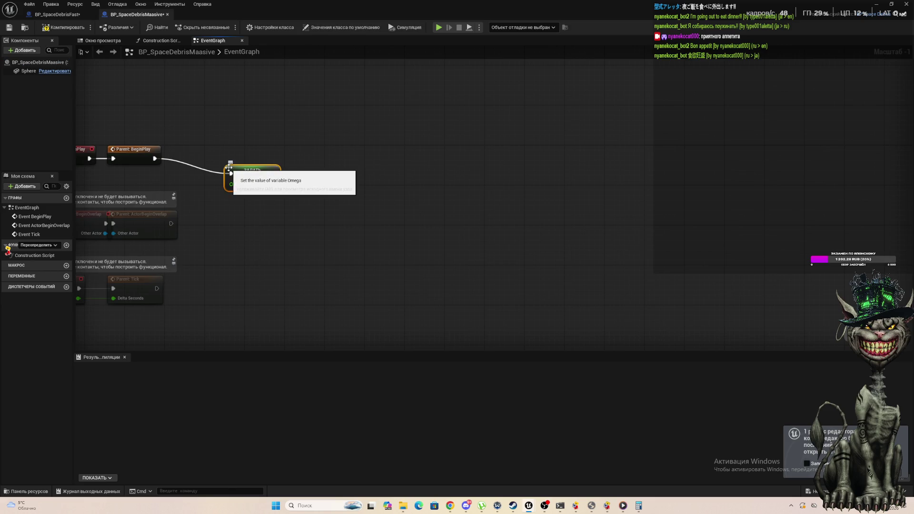
{"action": "left_click_drag", "start_coordinate": [273, 174], "coordinate": [345, 186]}
{"action": "type", "text": "set"}
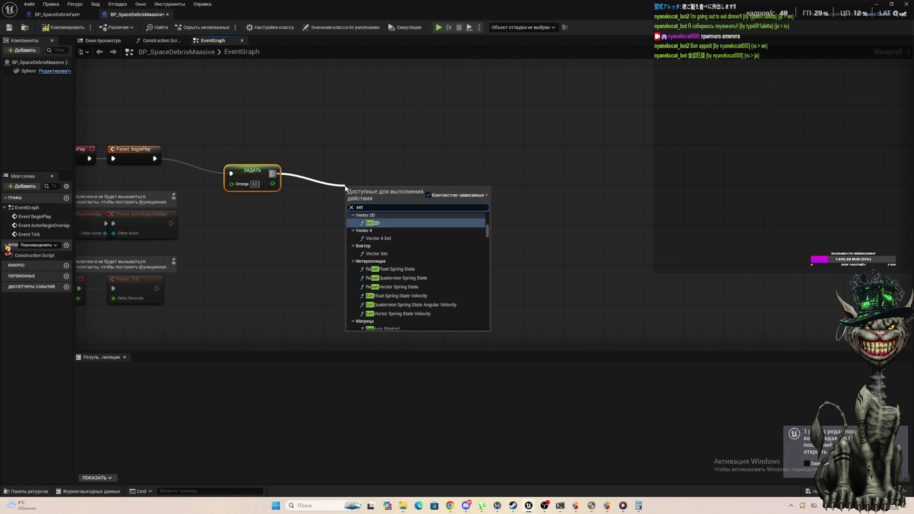
{"action": "type", "text": " mass"}
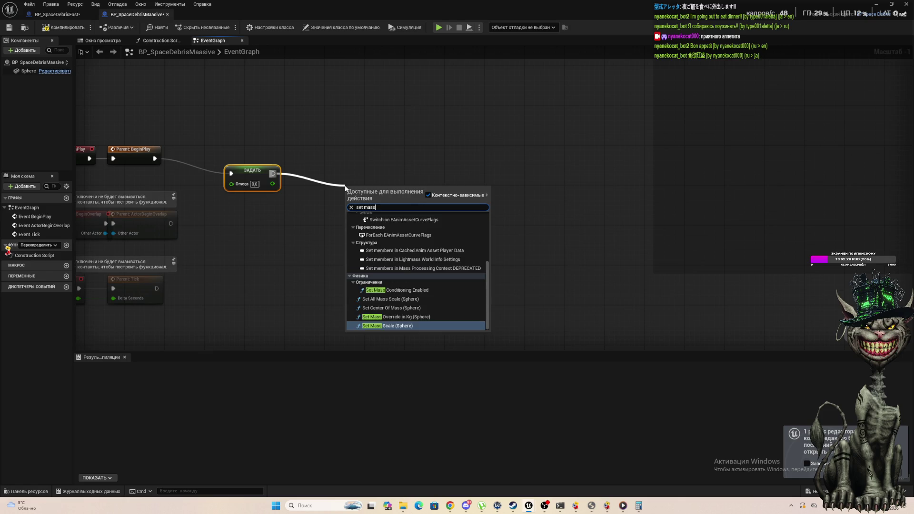
{"action": "scroll", "coordinate": [374, 267], "scroll_direction": "up", "scroll_amount": 5}
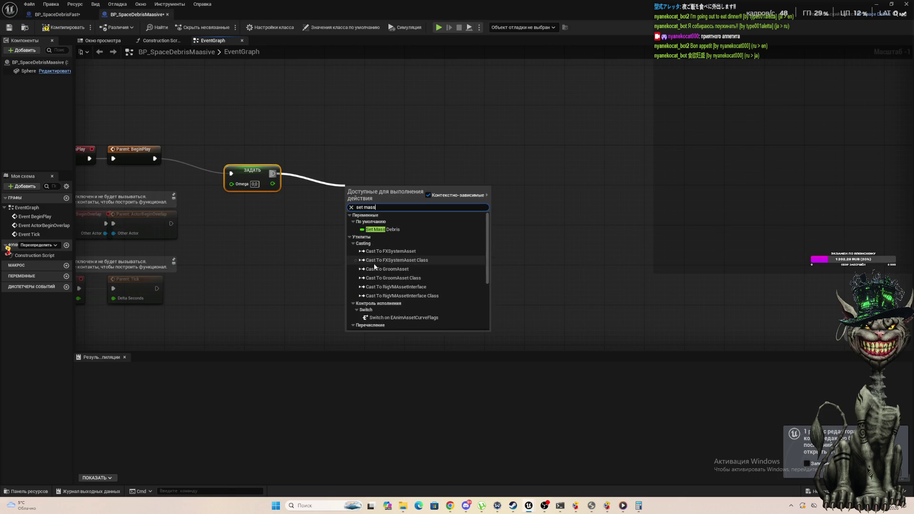
{"action": "left_click", "coordinate": [379, 230]}
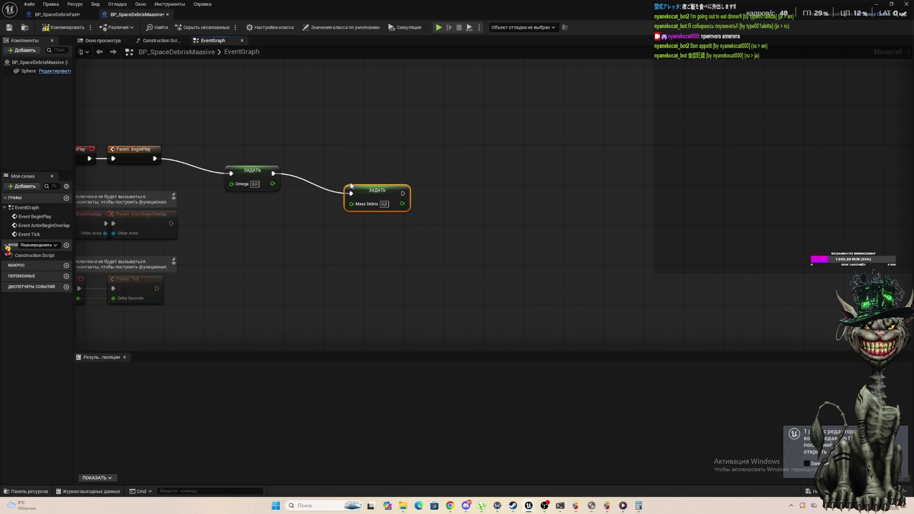
Step: Set Mass Debris to 4.0 and line both setter nodes up side by side
{"action": "left_click", "coordinate": [385, 204]}
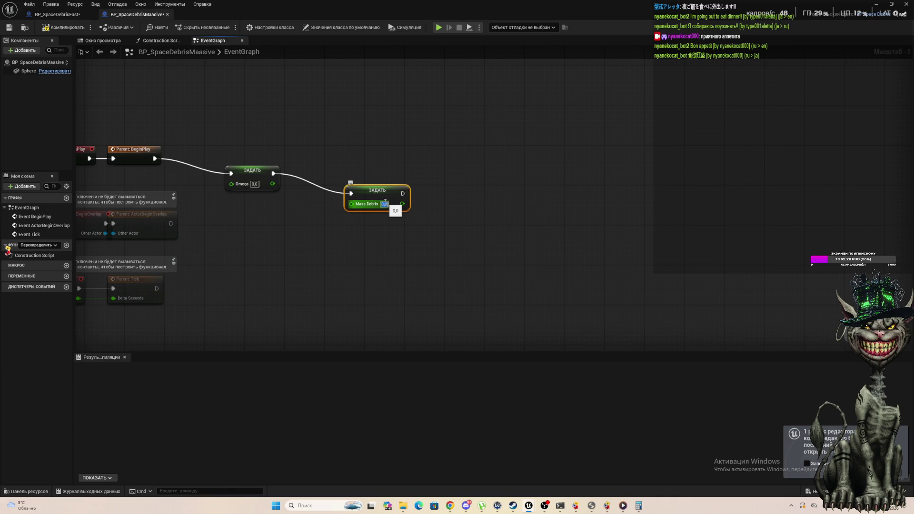
{"action": "type", "text": "4"}
{"action": "left_click", "coordinate": [357, 150]}
{"action": "mouse_move", "coordinate": [369, 194]}
{"action": "left_mouse_down"}
{"action": "mouse_move", "coordinate": [342, 176]}
{"action": "mouse_move", "coordinate": [317, 178]}
{"action": "left_mouse_up"}
{"action": "left_click_drag", "start_coordinate": [226, 141], "coordinate": [295, 199]}
{"action": "key", "text": "Up"}
{"action": "key", "text": "Left"}
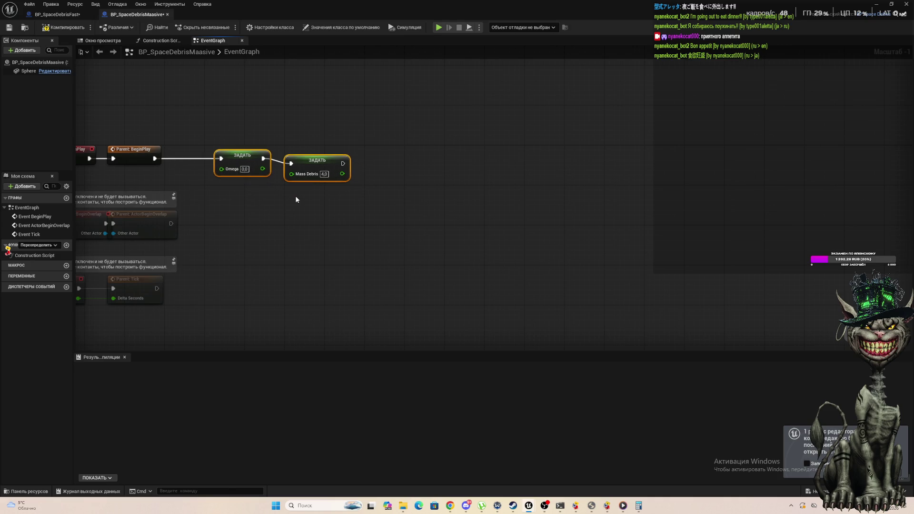
Step: Set the Omega value to 15.0
{"action": "left_click", "coordinate": [265, 239]}
{"action": "left_click", "coordinate": [244, 169]}
{"action": "type", "text": "1"}
{"action": "key", "text": "Return"}
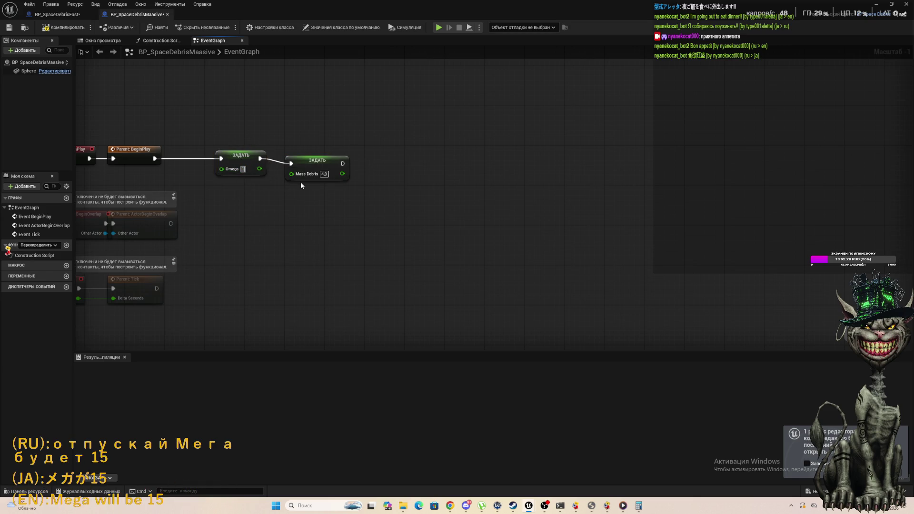
{"action": "type", "text": "5"}
{"action": "key", "text": "Return"}
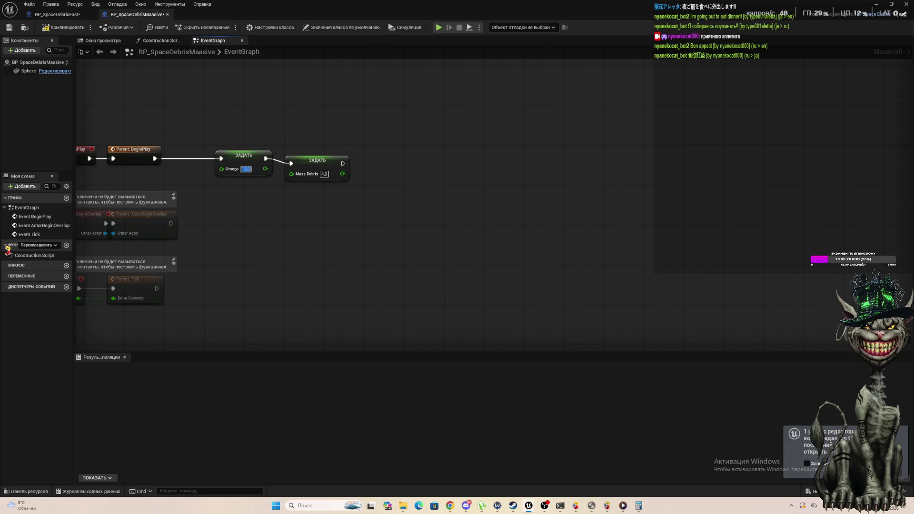
{"action": "key", "text": "alt+Tab"}
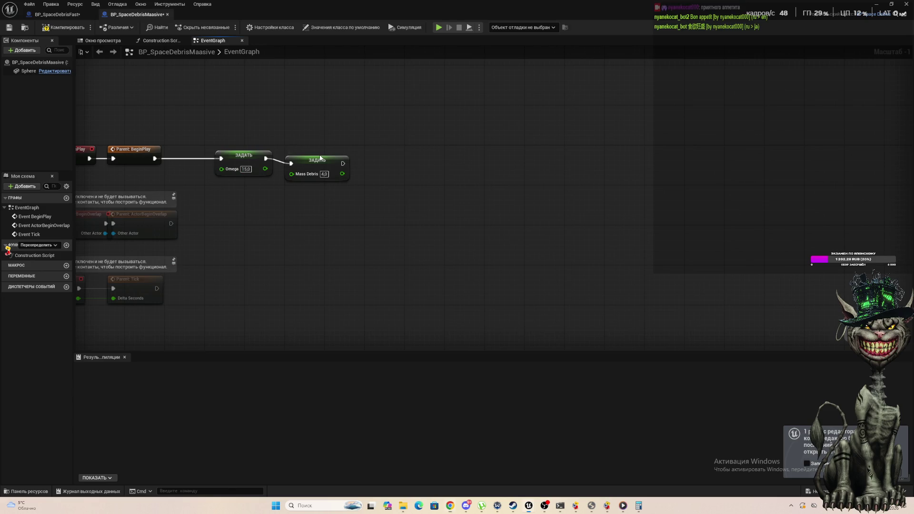
Step: Align both setter nodes, shift them left toward Parent BeginPlay, and open the Content Drawer
{"action": "left_click_drag", "start_coordinate": [320, 158], "coordinate": [315, 152]}
{"action": "left_click", "coordinate": [205, 122]}
{"action": "left_click_drag", "start_coordinate": [205, 119], "coordinate": [290, 186]}
{"action": "key", "text": "Left"}
{"action": "key", "text": "Left"}
{"action": "key", "text": "Left"}
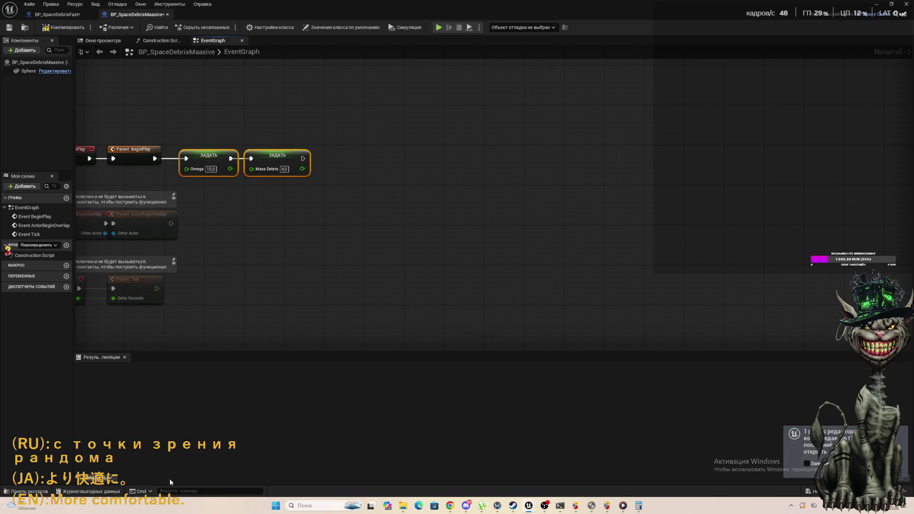
{"action": "left_click", "coordinate": [28, 491]}
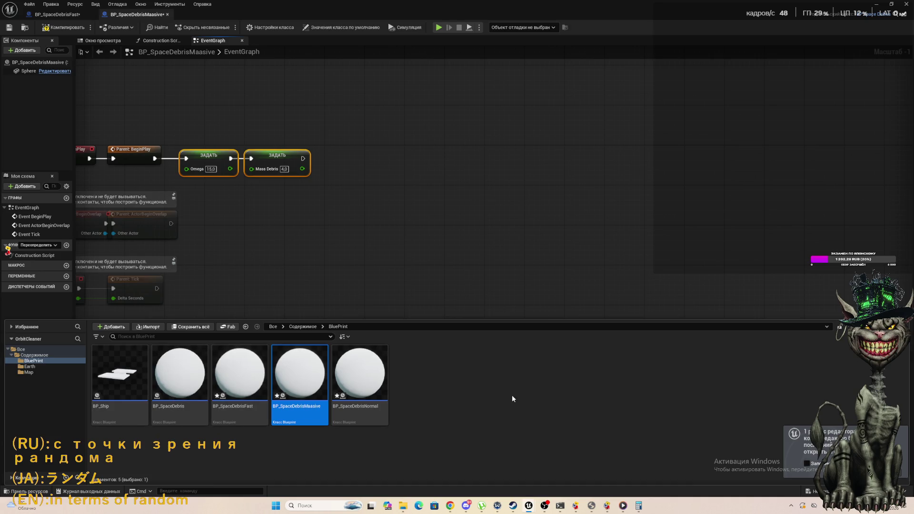
Step: Create a new Blueprint Class with an Actor parent in the BluePrint folder
{"action": "right_click", "coordinate": [462, 403]}
{"action": "mouse_move", "coordinate": [515, 260]}
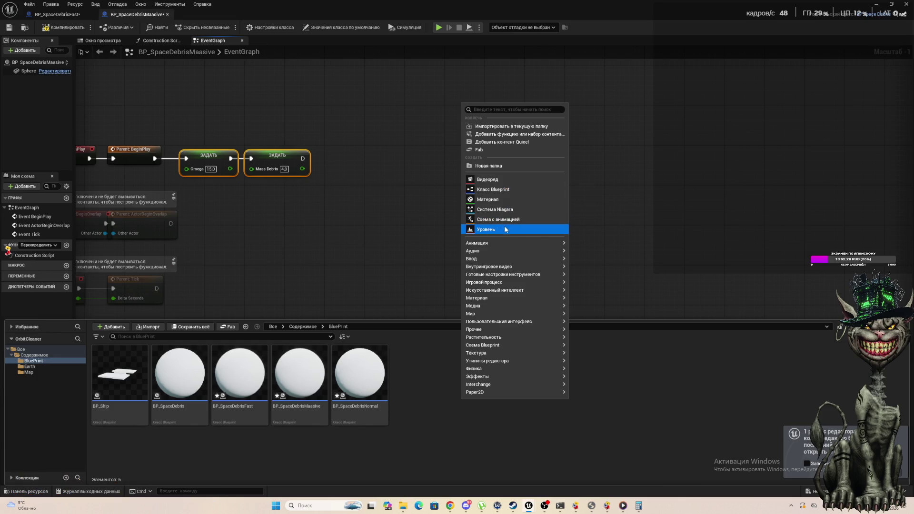
{"action": "left_click", "coordinate": [518, 190]}
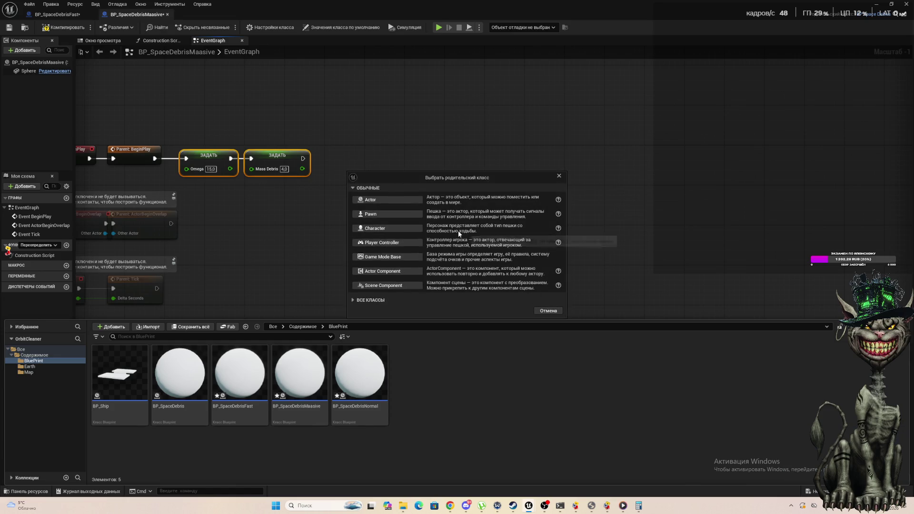
{"action": "left_click", "coordinate": [371, 200]}
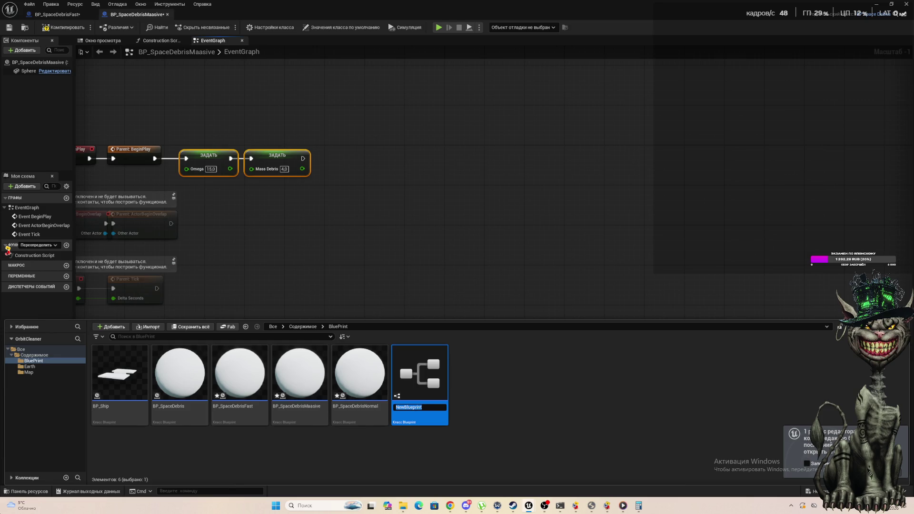
Step: Name the new blueprint BP_SpawnerSpaceDebris and open it for editing
{"action": "type", "text": "S"}
{"action": "key", "text": "BackSpace"}
{"action": "key", "text": "BackSpace"}
{"action": "key", "text": "BackSpace"}
{"action": "type", "text": "BP_"}
{"action": "type", "text": "S"}
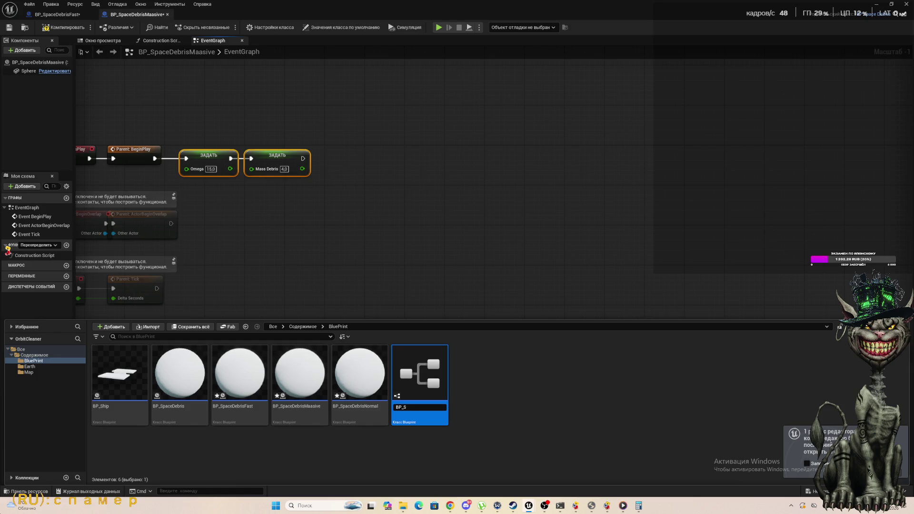
{"action": "type", "text": "pawnerDeDeb"}
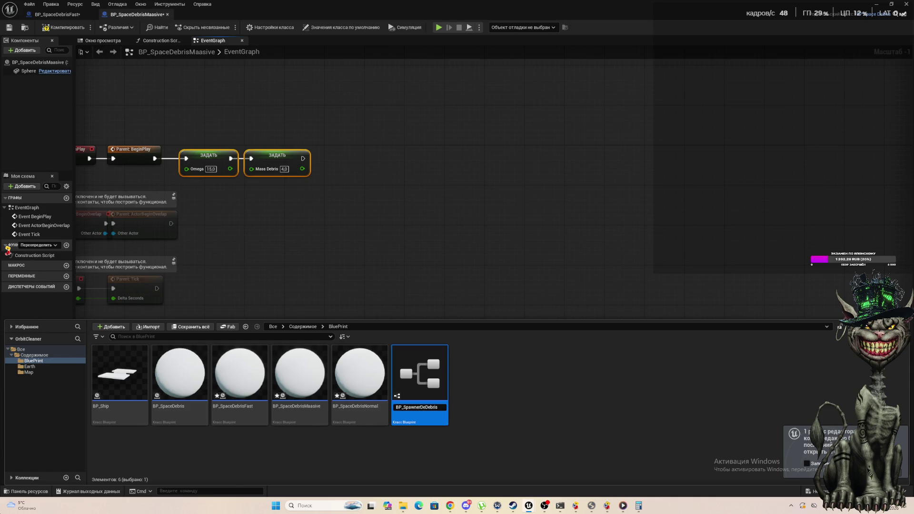
{"action": "type", "text": "ris"}
{"action": "key", "text": "BackSpace"}
{"action": "key", "text": "BackSpace"}
{"action": "key", "text": "BackSpace"}
{"action": "type", "text": "S"}
{"action": "type", "text": "pace"}
{"action": "key", "text": "Return"}
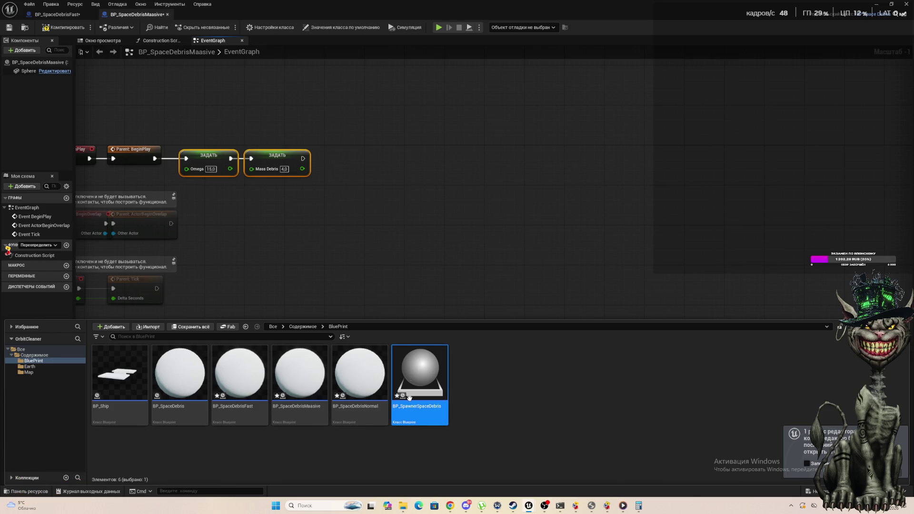
{"action": "double_click", "coordinate": [412, 371]}
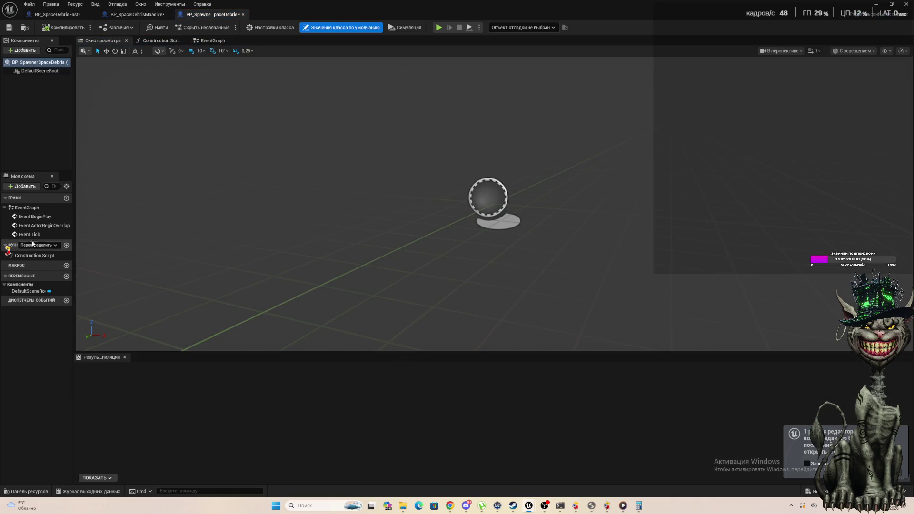
Step: Add a float variable named Radius
{"action": "left_click", "coordinate": [66, 276]}
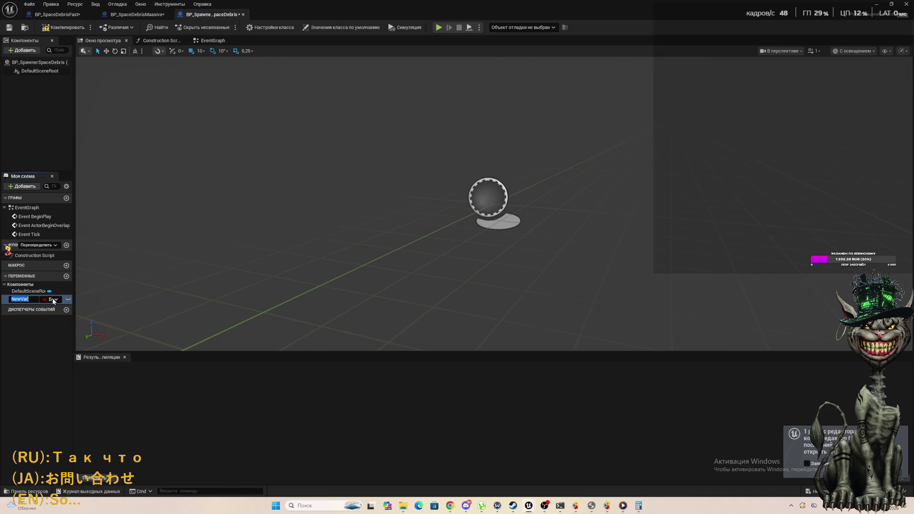
{"action": "left_click", "coordinate": [66, 299]}
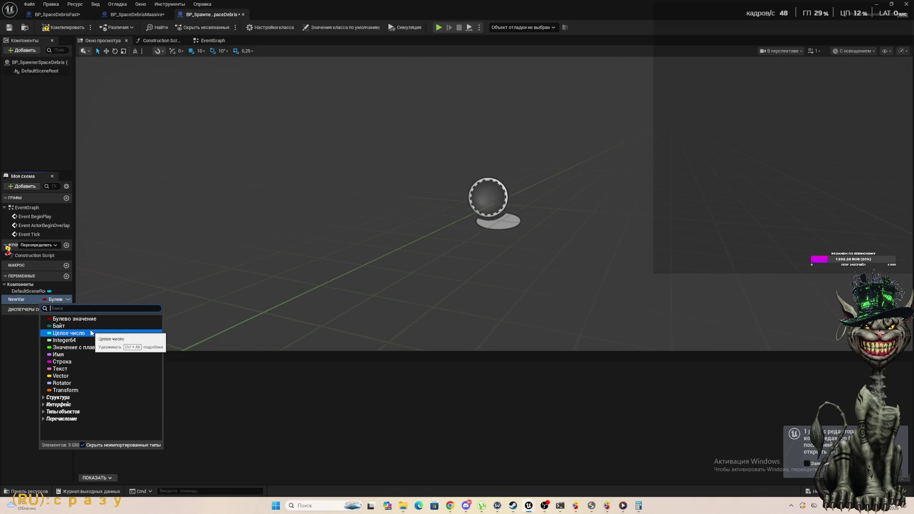
{"action": "left_click", "coordinate": [82, 348]}
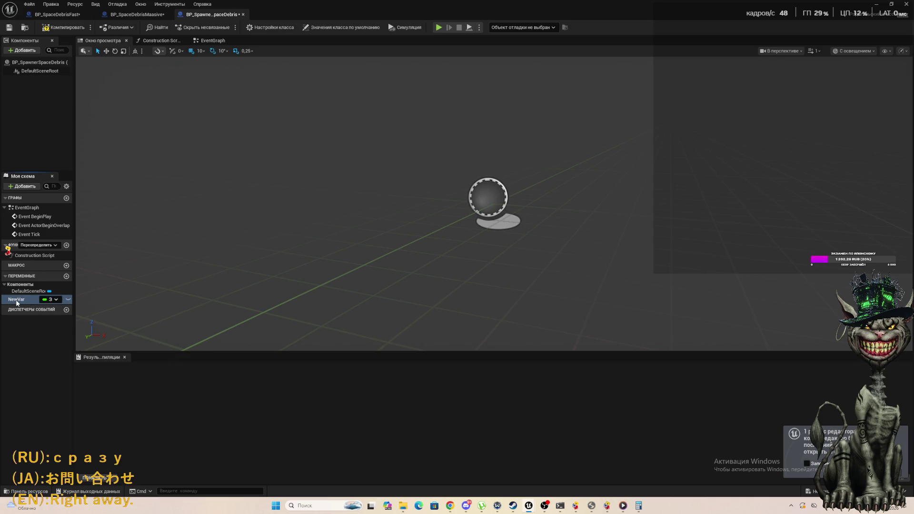
{"action": "left_click", "coordinate": [44, 303]}
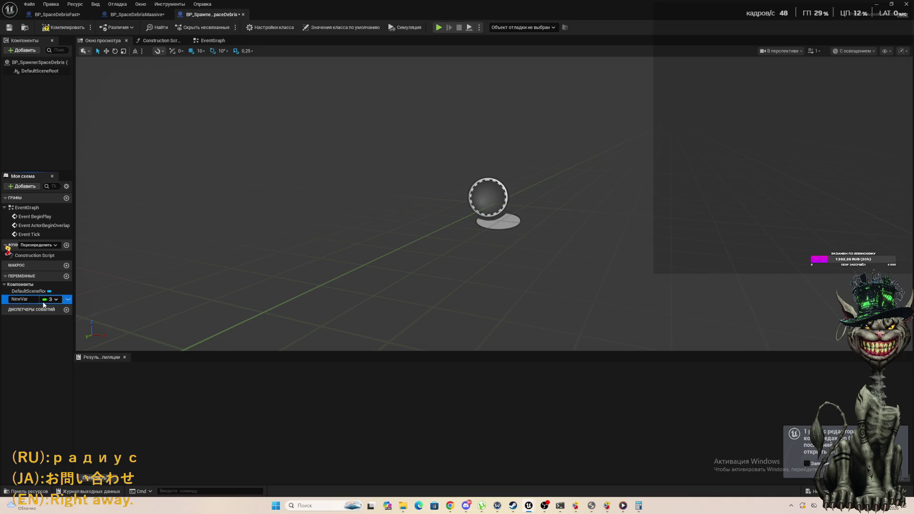
{"action": "type", "text": "R"}
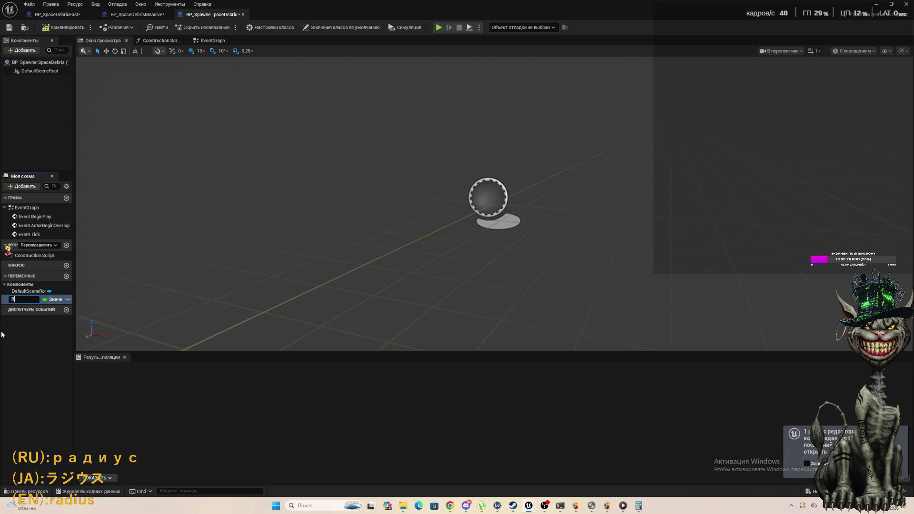
{"action": "type", "text": "adui"}
{"action": "key", "text": "BackSpace"}
{"action": "type", "text": "us"}
{"action": "key", "text": "Return"}
Step: Compile the blueprint with F7 and return to its EventGraph
{"action": "key", "text": "F7"}
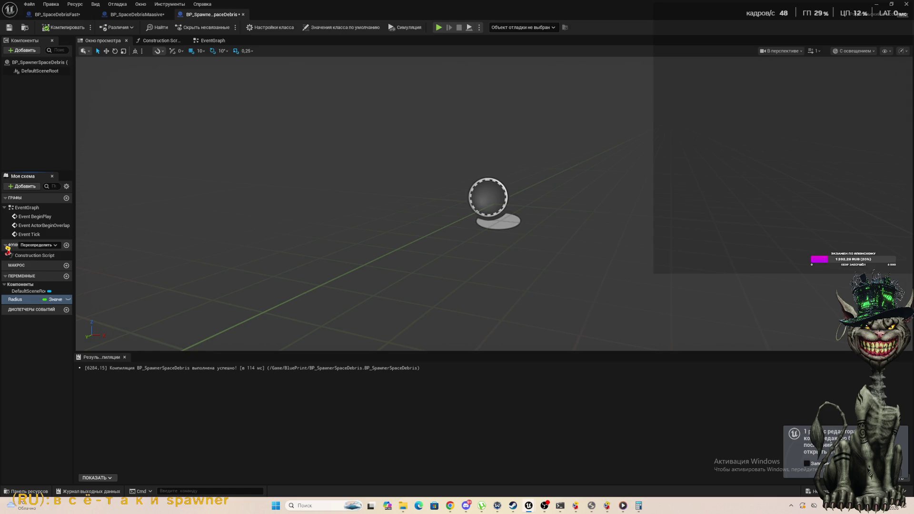
{"action": "key", "text": "alt+Tab"}
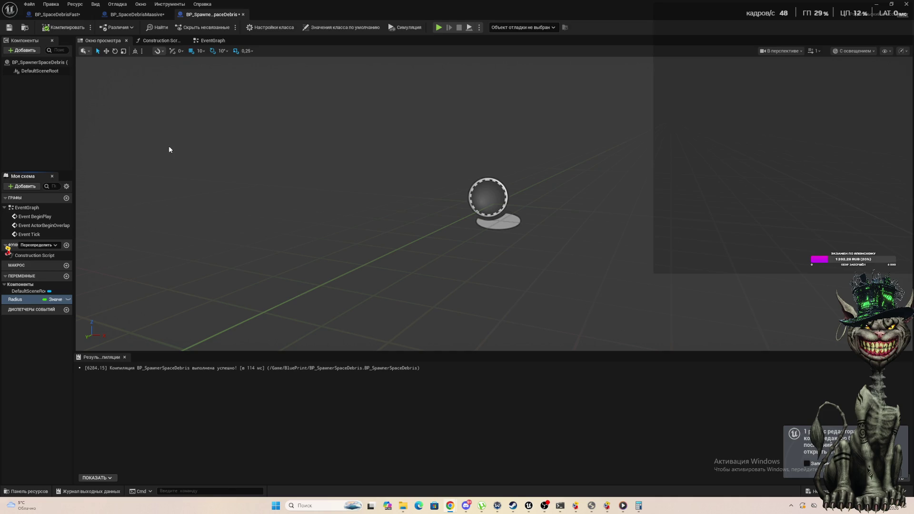
{"action": "left_click", "coordinate": [210, 41]}
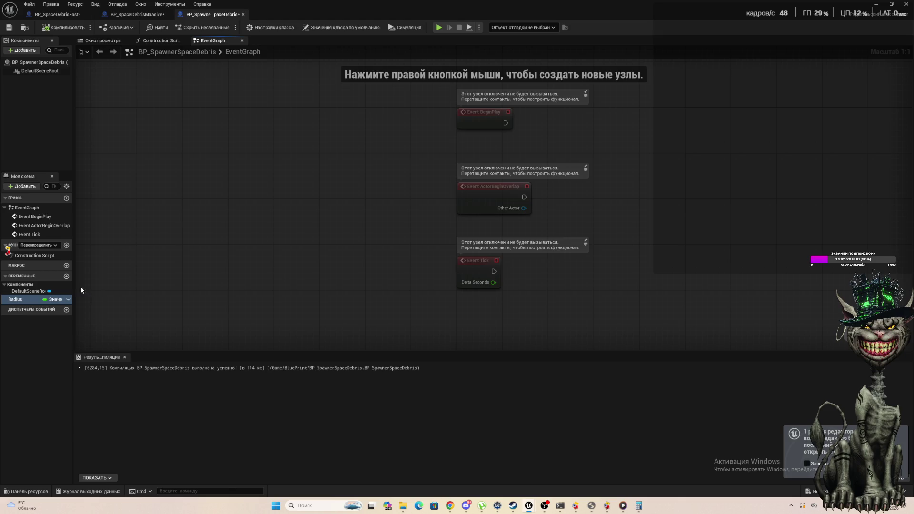
Step: Add a variable NewVar typed as a BP Space Debris class reference
{"action": "left_click", "coordinate": [66, 276]}
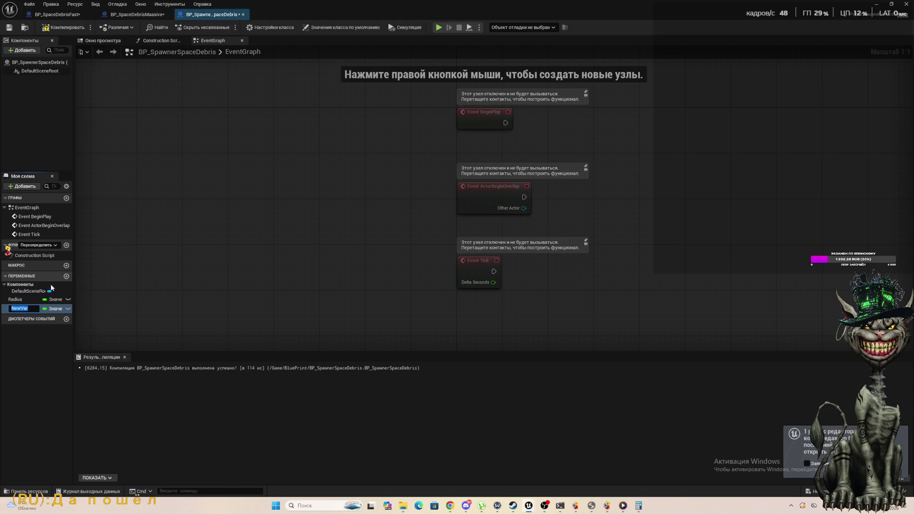
{"action": "left_click", "coordinate": [57, 312]}
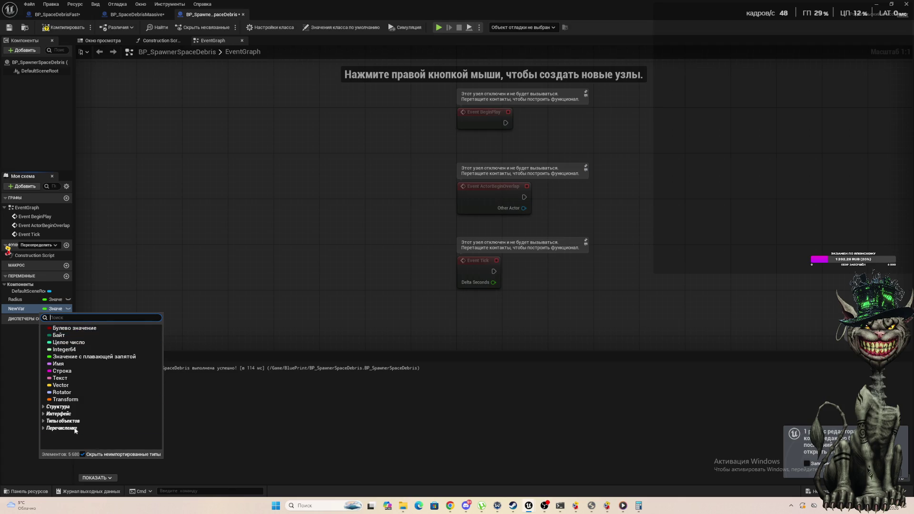
{"action": "left_click", "coordinate": [43, 421]}
{"action": "type", "text": "BP_"}
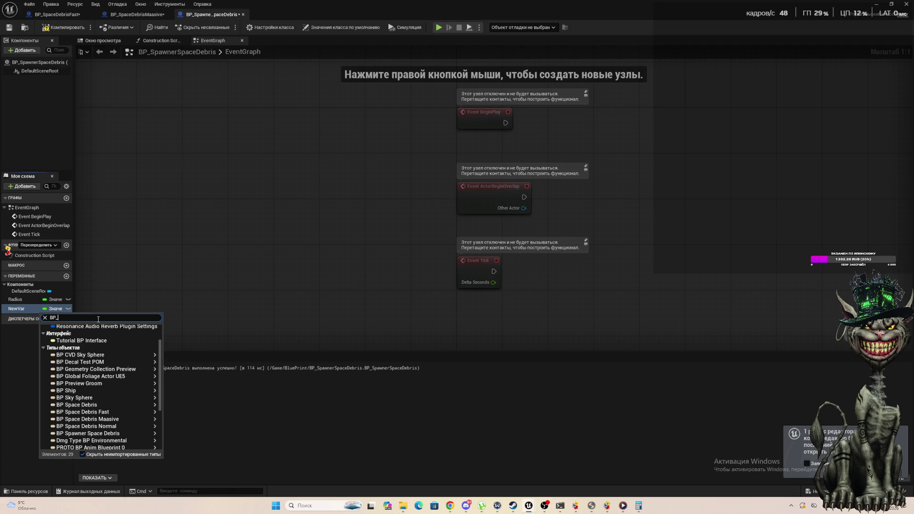
{"action": "type", "text": "b"}
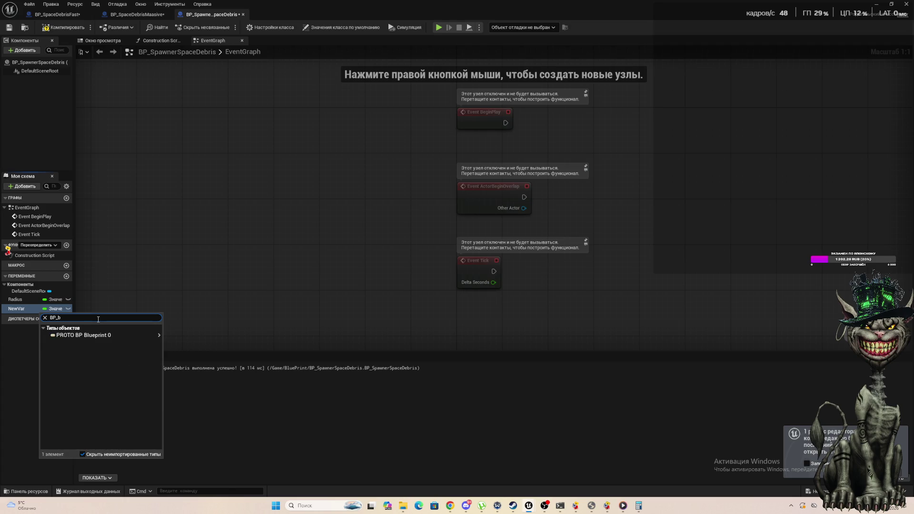
{"action": "key", "text": "BackSpace"}
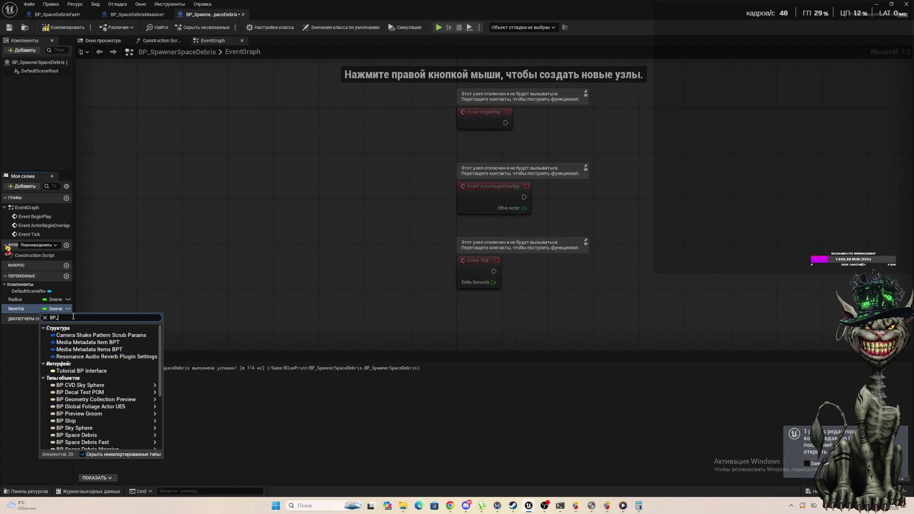
{"action": "type", "text": "S"}
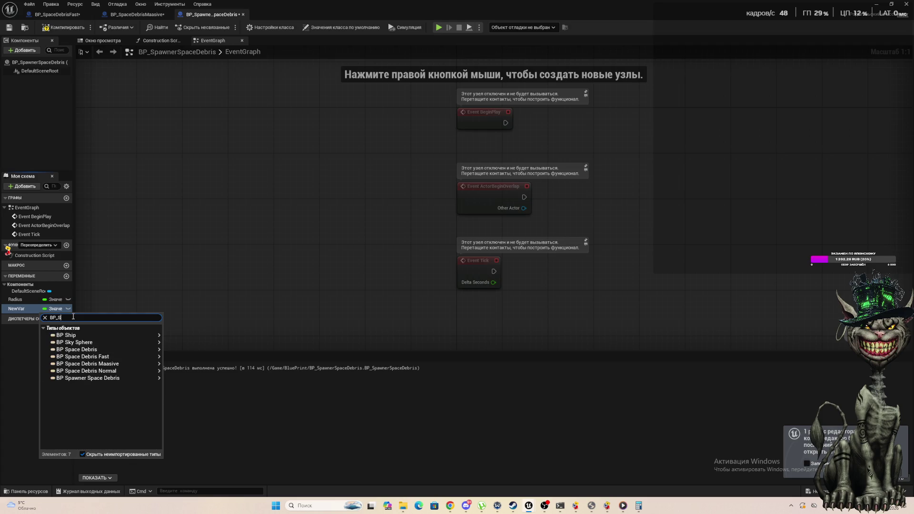
{"action": "left_click", "coordinate": [100, 351]}
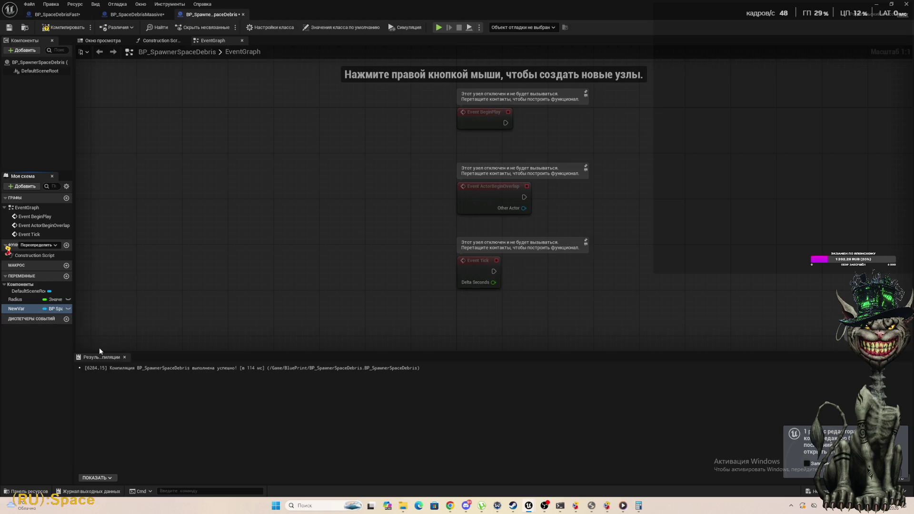
{"action": "left_click", "coordinate": [47, 309]}
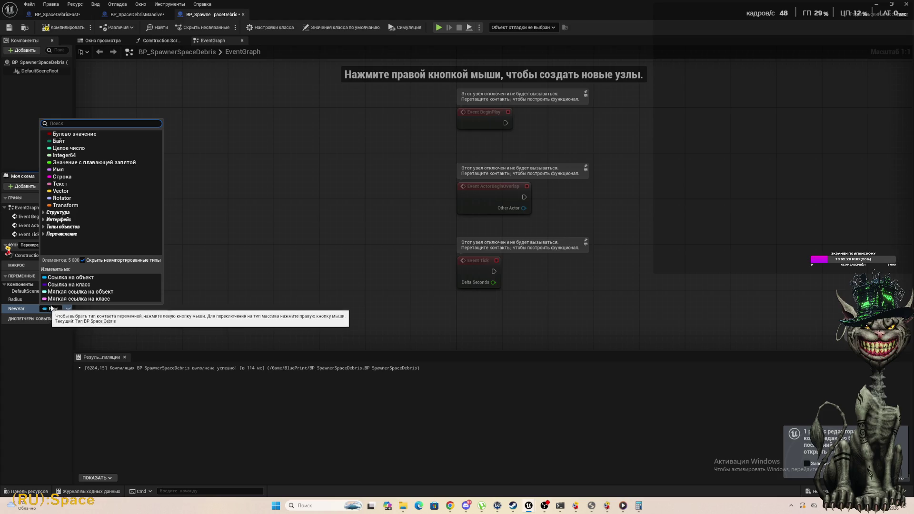
{"action": "left_click", "coordinate": [64, 285]}
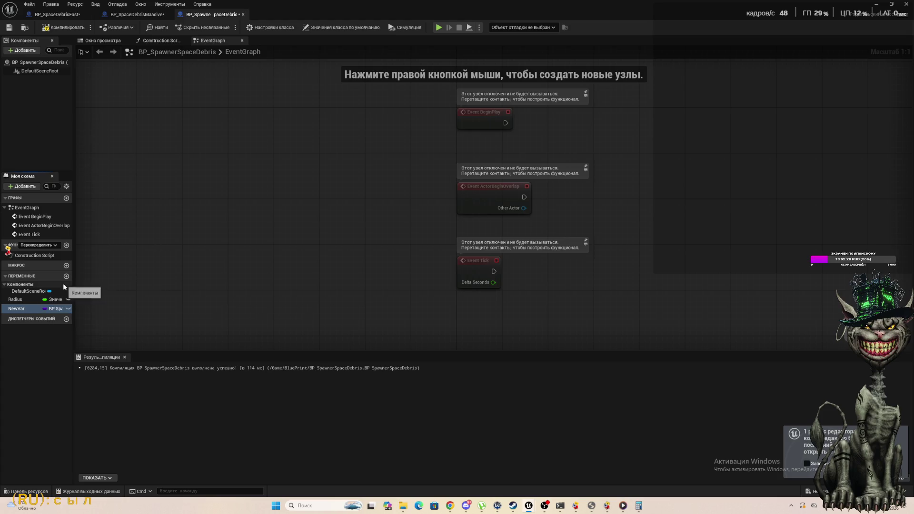
{"action": "right_click", "coordinate": [19, 310]}
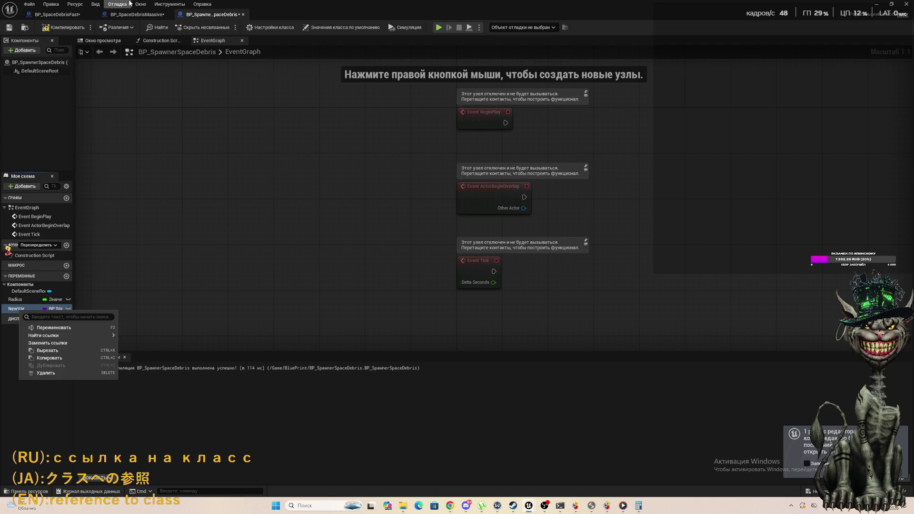
Step: Compile the blueprint and browse the Debug, View and Window menus
{"action": "left_click", "coordinate": [57, 28]}
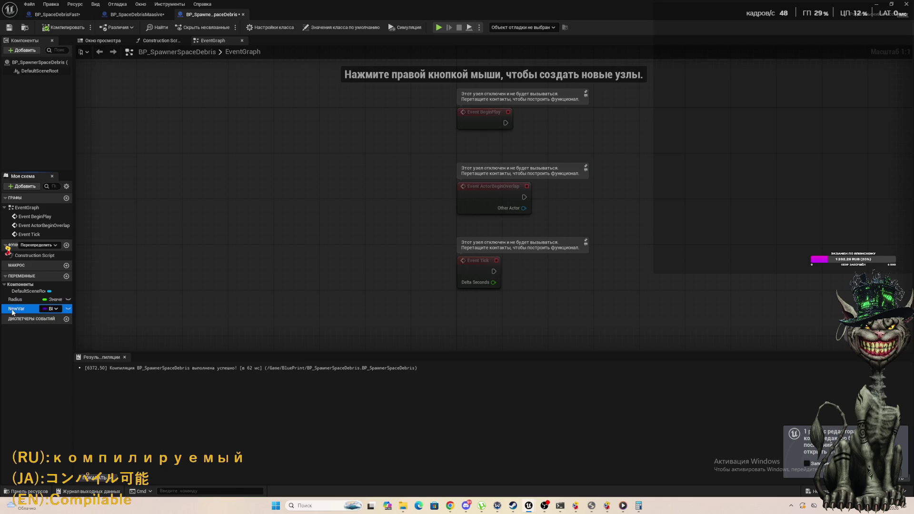
{"action": "left_click", "coordinate": [110, 4]}
{"action": "mouse_move", "coordinate": [140, 4]}
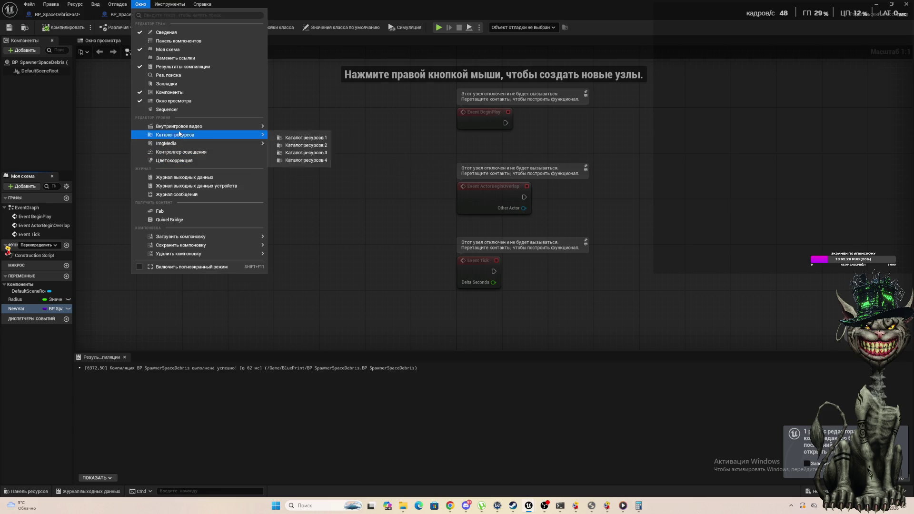
{"action": "left_click", "coordinate": [141, 3]}
{"action": "left_click", "coordinate": [117, 4]}
{"action": "mouse_move", "coordinate": [96, 5]}
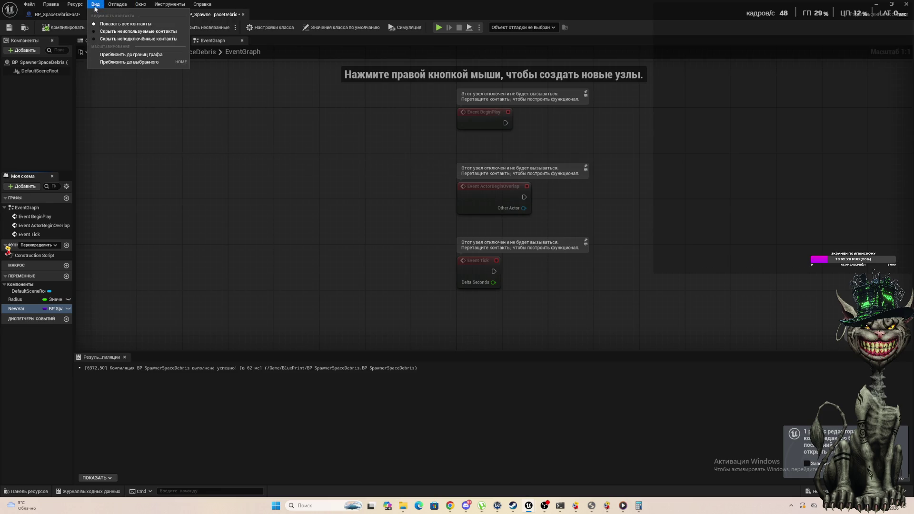
{"action": "mouse_move", "coordinate": [142, 8]}
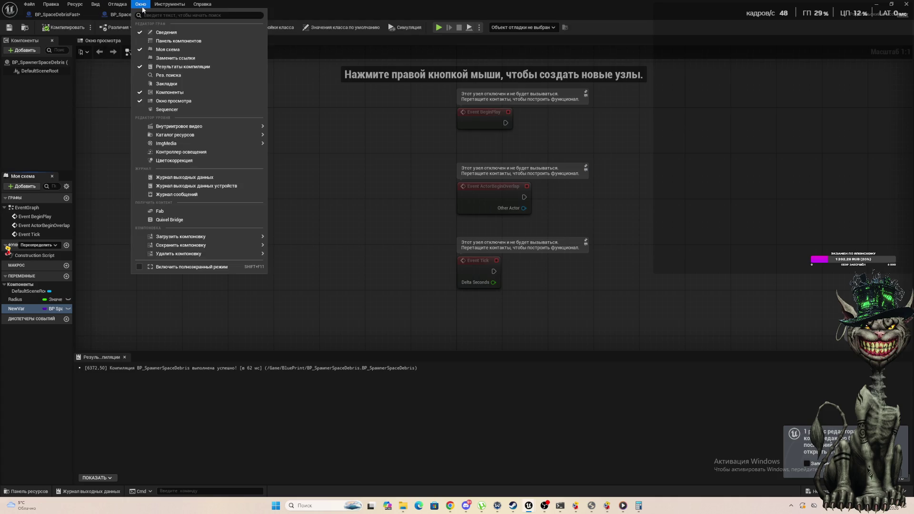
{"action": "left_click", "coordinate": [161, 32]}
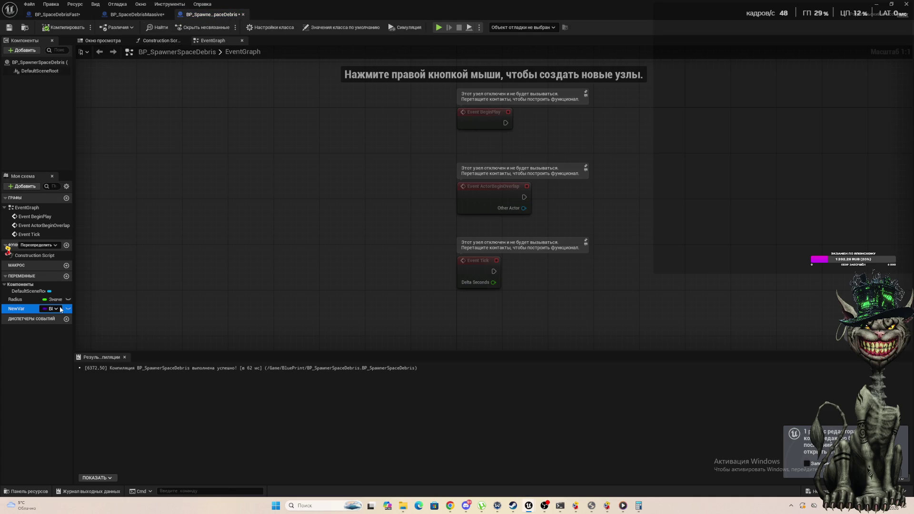
Step: Restore down and re-maximize the Blueprint editor, then make NewVar an array
{"action": "right_click", "coordinate": [26, 314]}
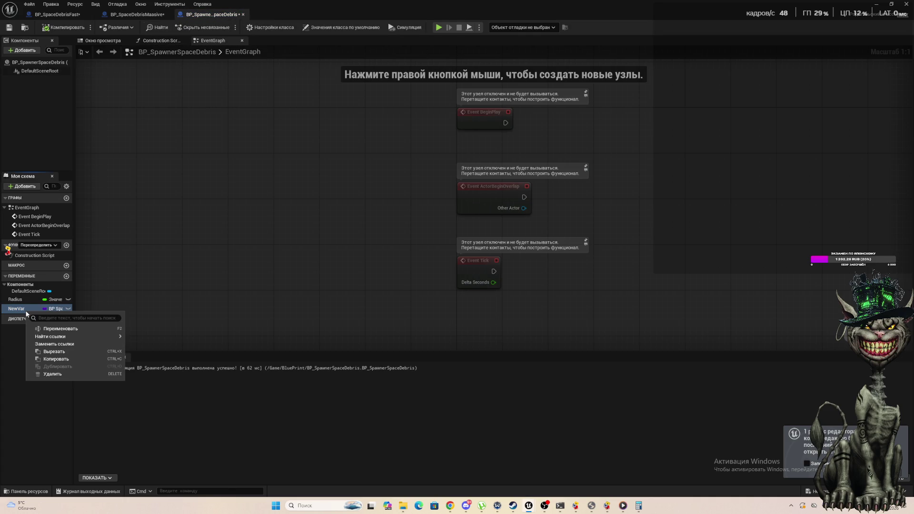
{"action": "mouse_move", "coordinate": [511, 4]}
{"action": "left_mouse_down"}
{"action": "mouse_move", "coordinate": [511, 50]}
{"action": "mouse_move", "coordinate": [187, 82]}
{"action": "left_mouse_up"}
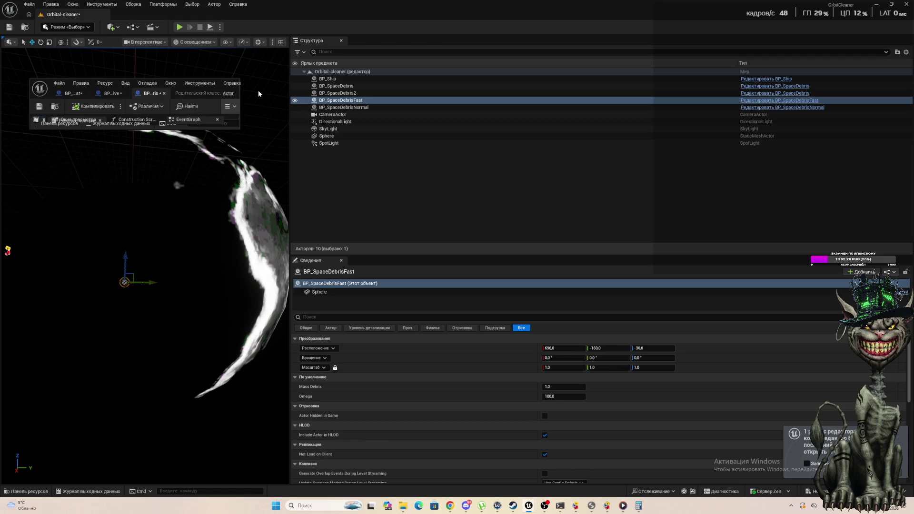
{"action": "double_click", "coordinate": [199, 89]}
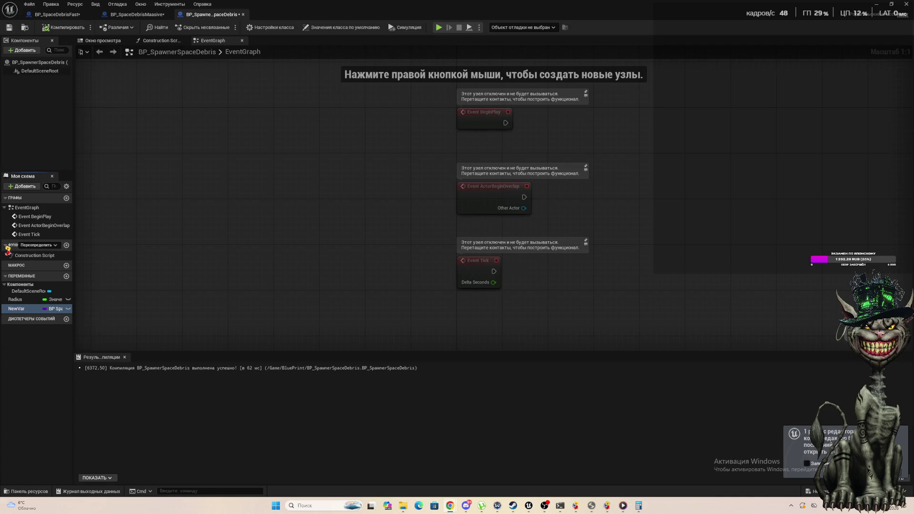
{"action": "scroll", "coordinate": [125, 205], "scroll_direction": "down", "scroll_amount": 1}
{"action": "scroll", "coordinate": [125, 205], "scroll_direction": "up", "scroll_amount": 1}
{"action": "right_click", "coordinate": [47, 308]}
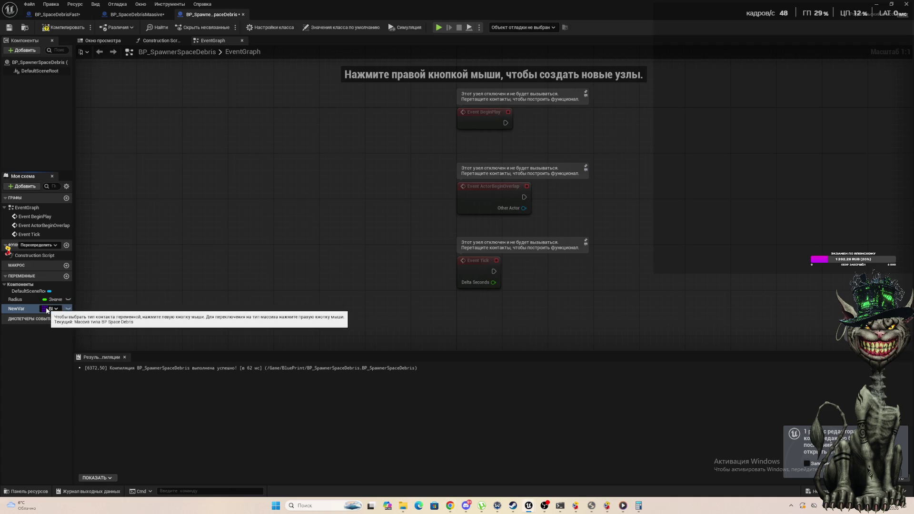
Step: Rename the NewVar array variable, entering Type as its new name
{"action": "left_click", "coordinate": [256, 253]}
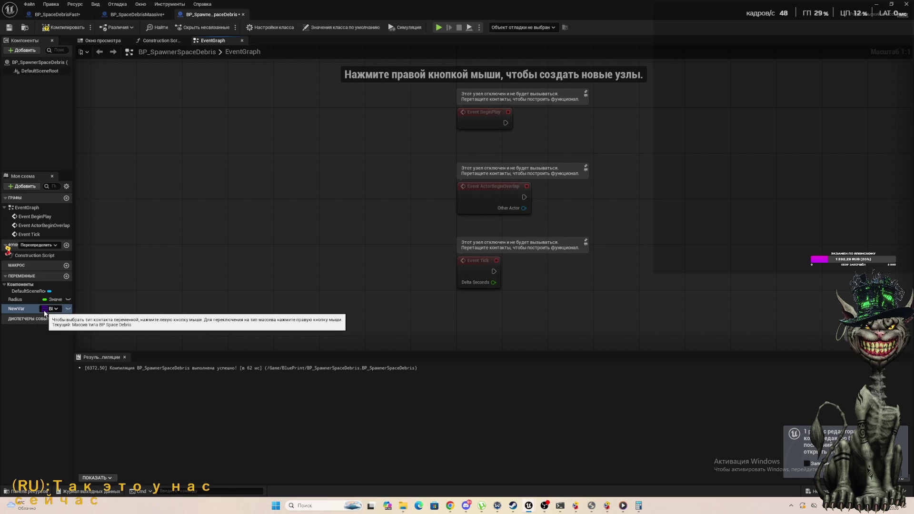
{"action": "right_click", "coordinate": [15, 309]}
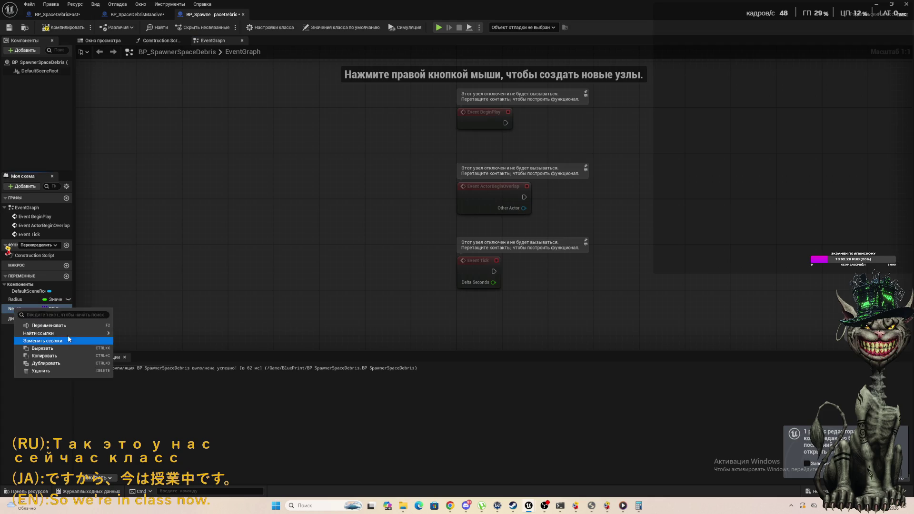
{"action": "left_click", "coordinate": [48, 326]}
{"action": "type", "text": "T"}
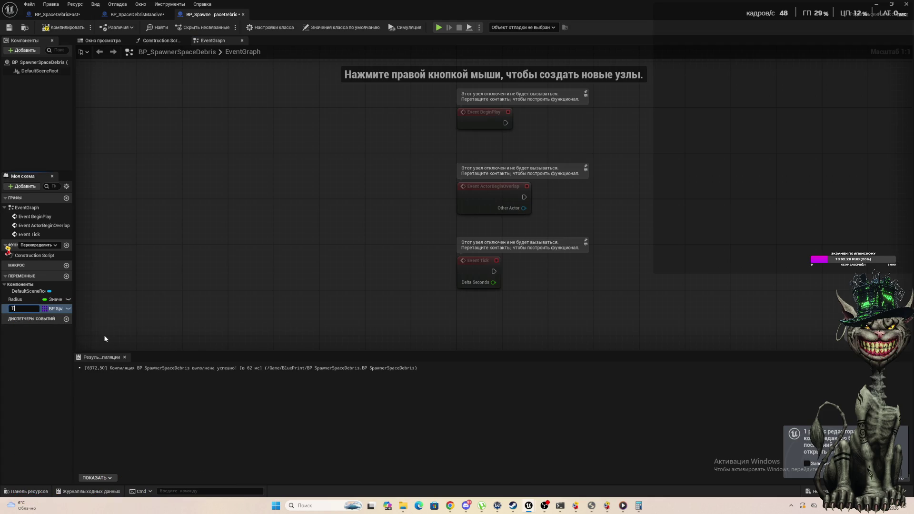
{"action": "key", "text": "BackSpace"}
{"action": "key", "text": "BackSpace"}
{"action": "key", "text": "BackSpace"}
{"action": "type", "text": "T"}
{"action": "type", "text": "er"}
{"action": "key", "text": "BackSpace"}
{"action": "key", "text": "BackSpace"}
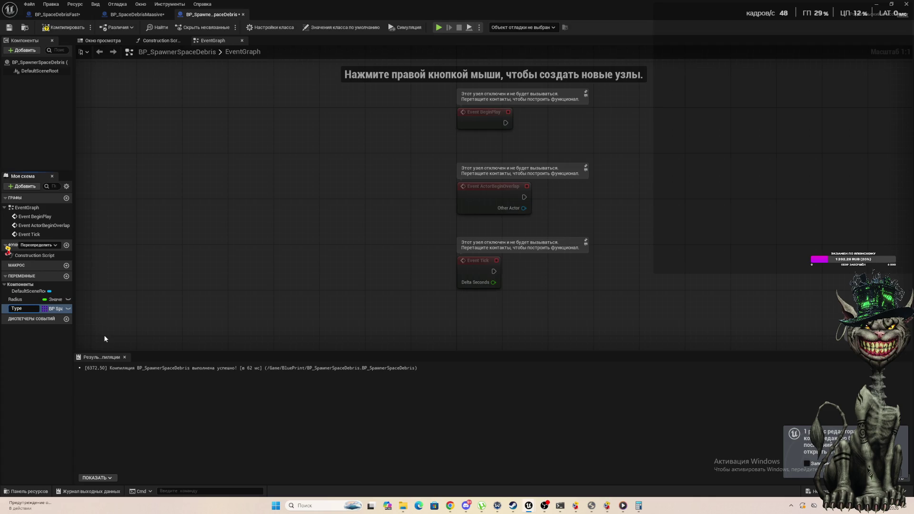